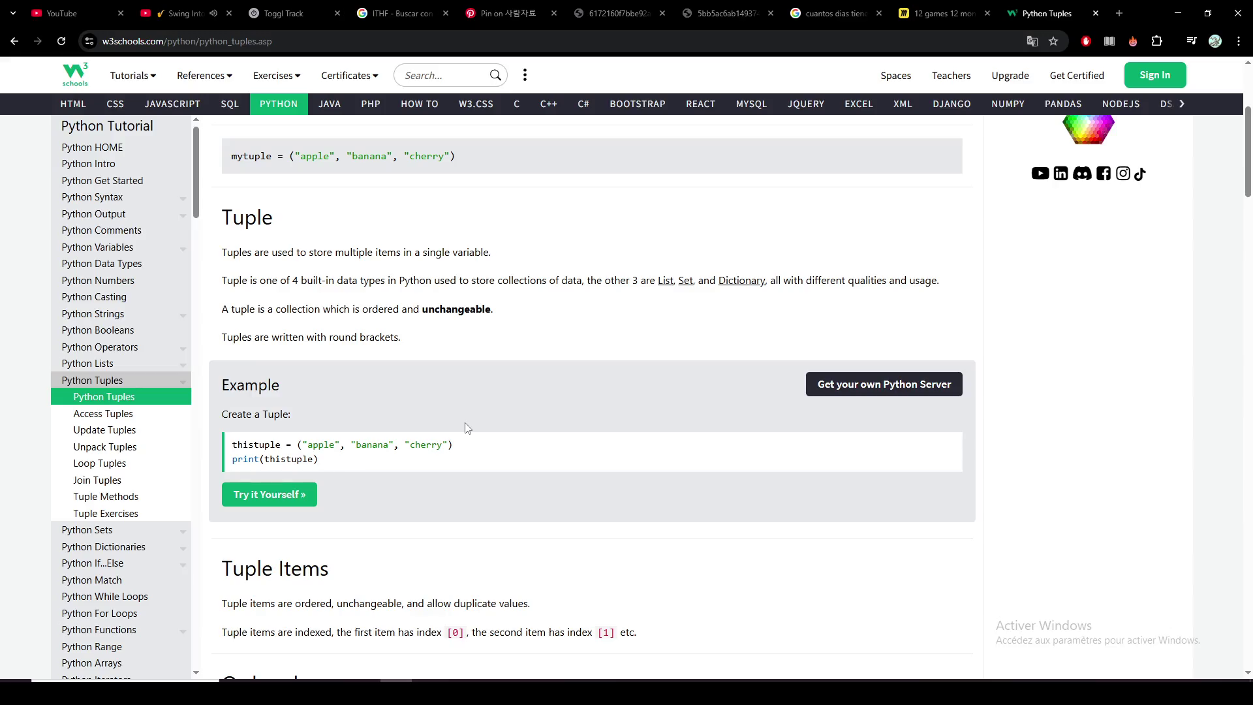
Step: Scroll the Python Tuples lesson and select the apple, banana, cherry tuple values
scroll(404, 427, down, 1)
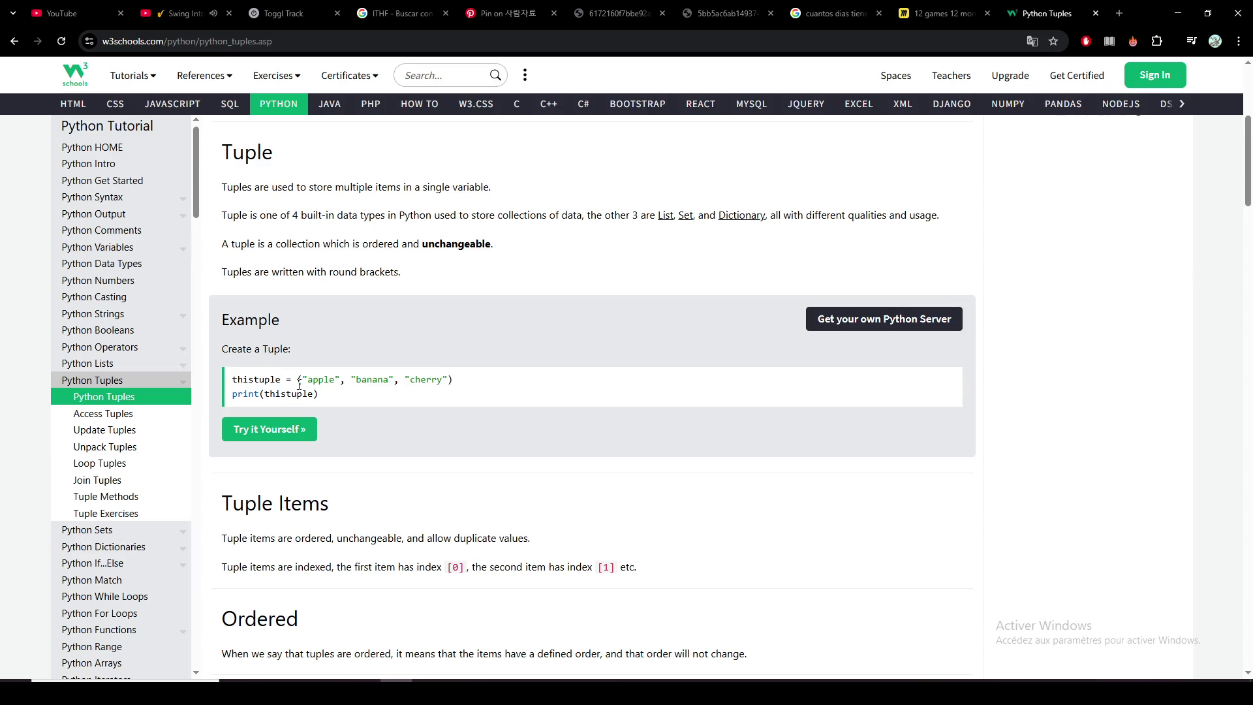
scroll(298, 386, up, 5)
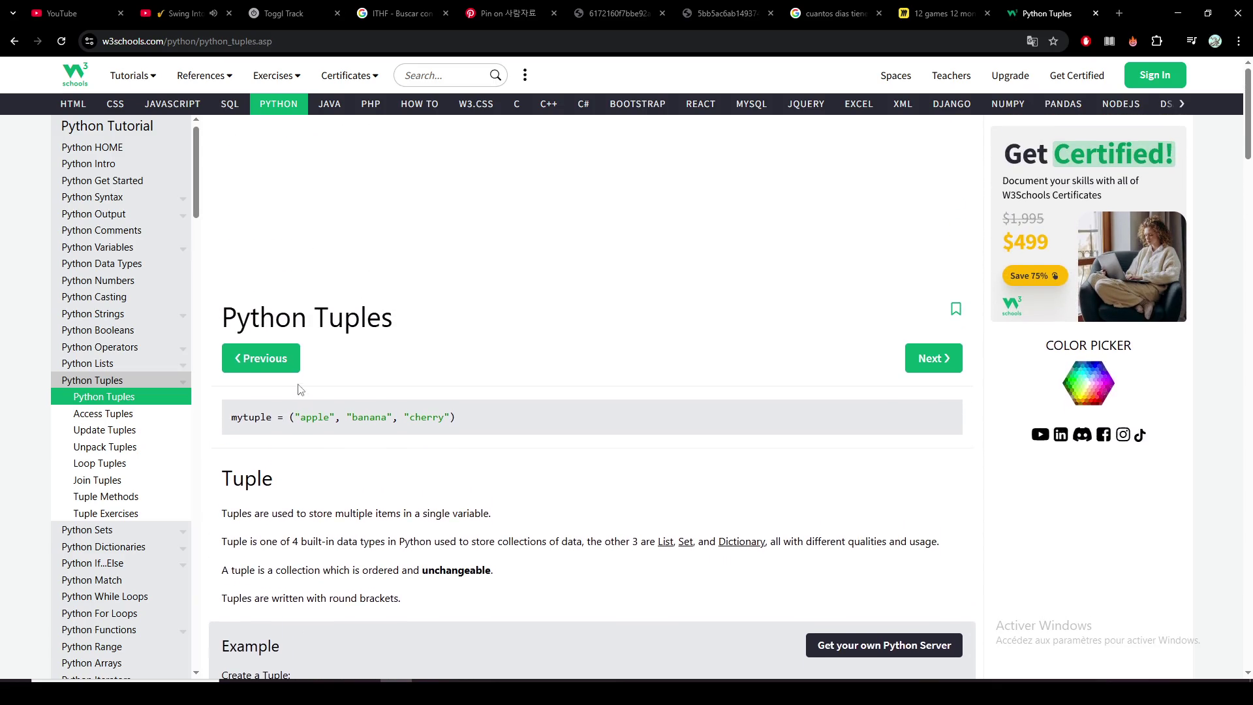
scroll(326, 405, down, 14)
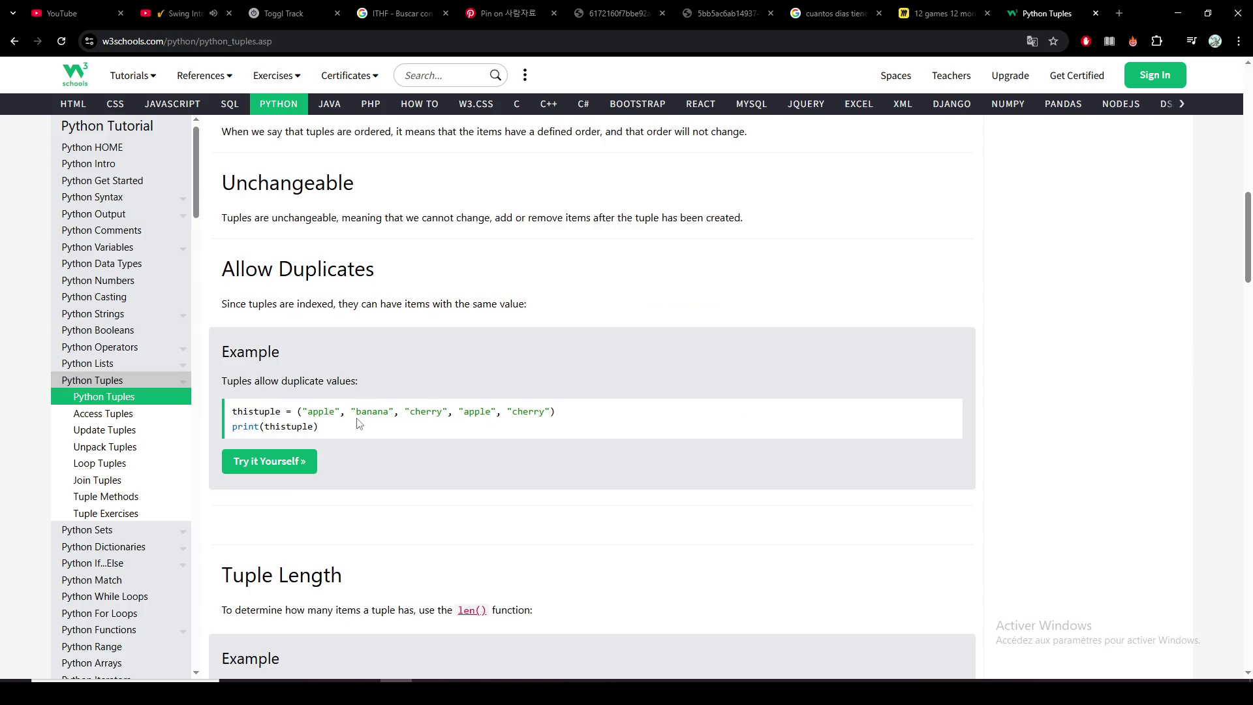
scroll(500, 509, down, 6)
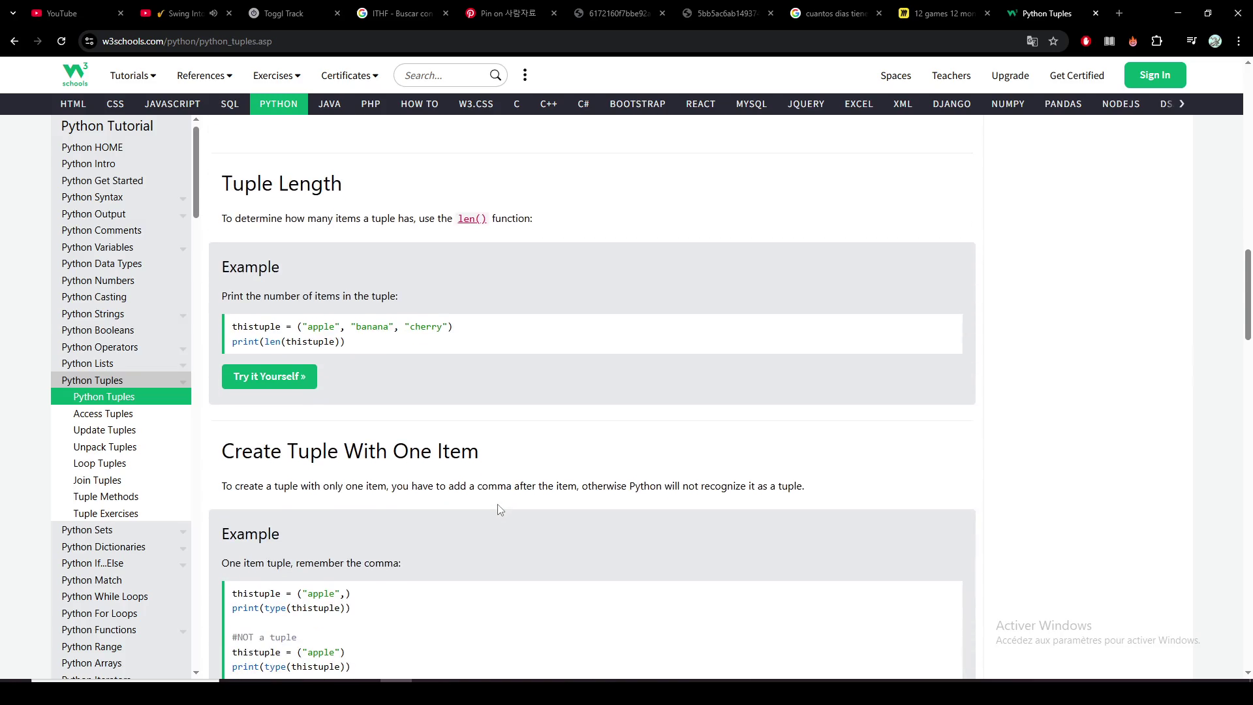
scroll(500, 508, down, 3)
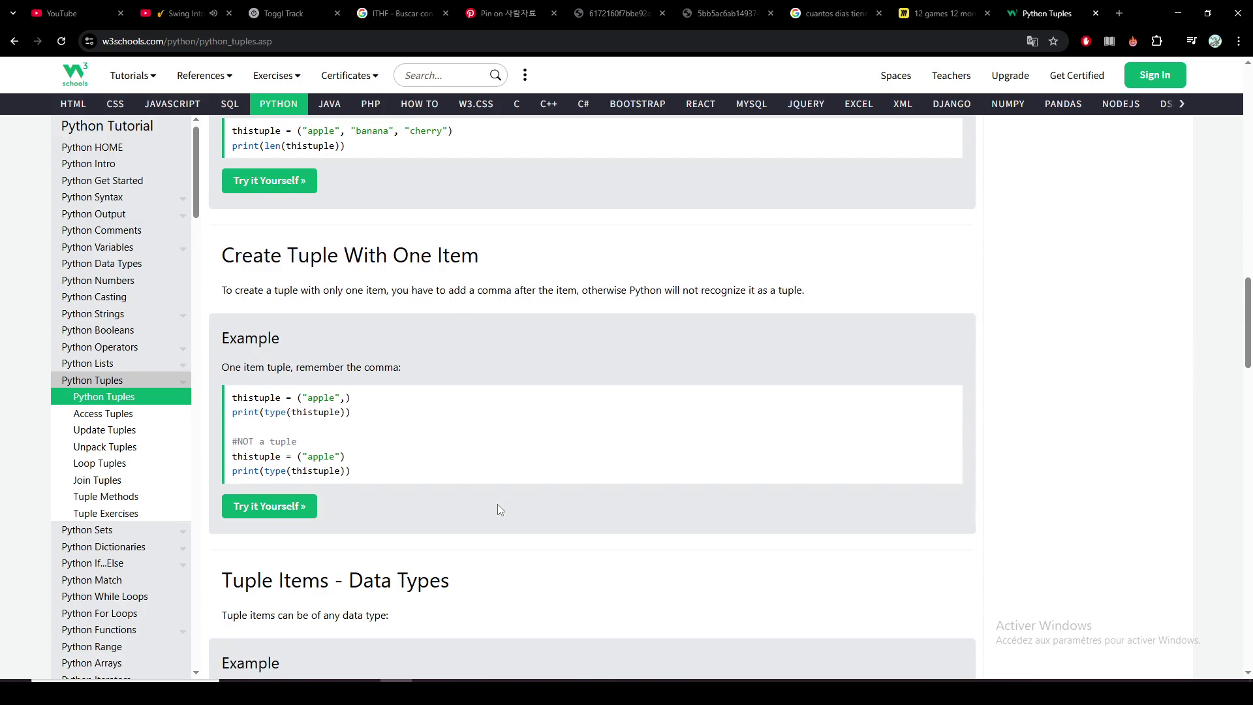
scroll(498, 505, down, 5)
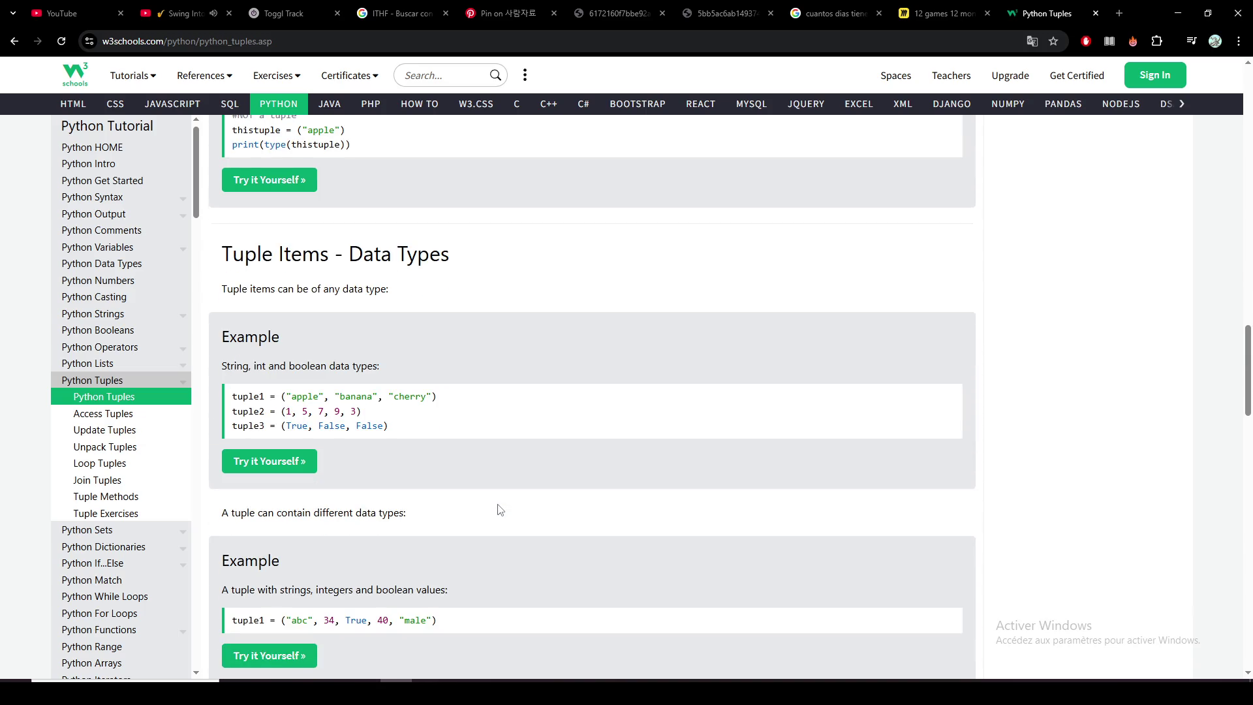
scroll(500, 509, down, 2)
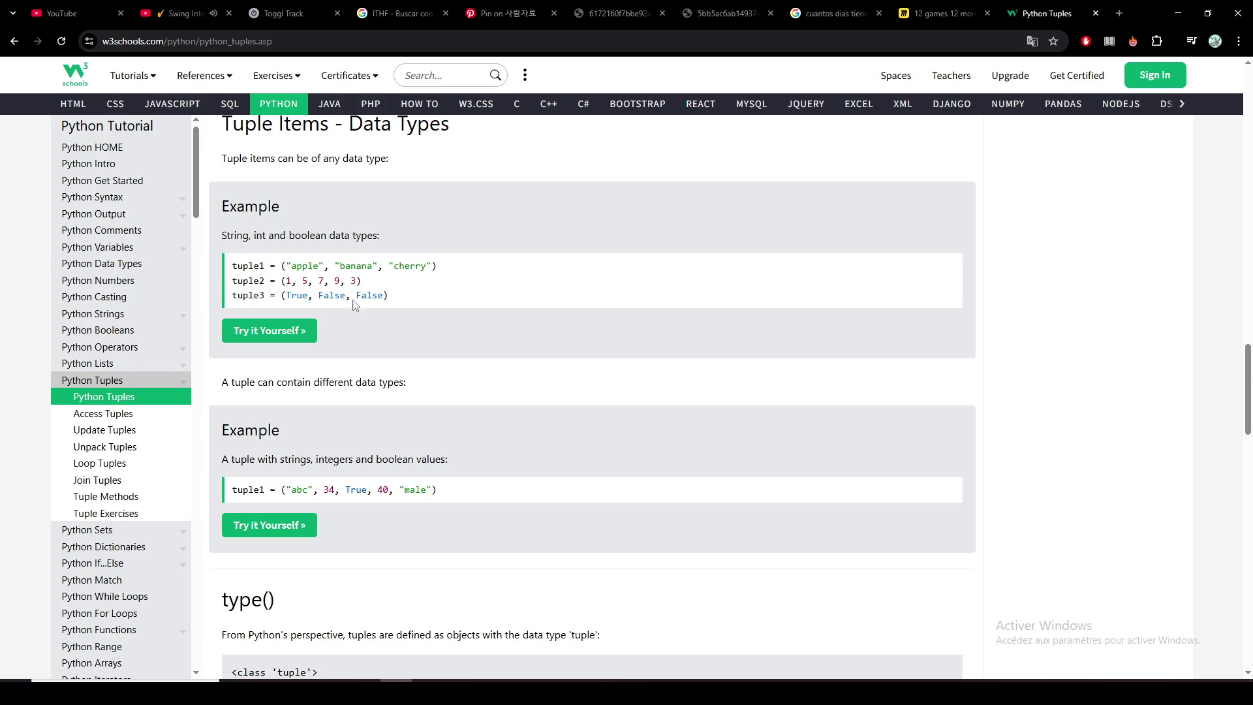
drag(285, 265, 436, 267)
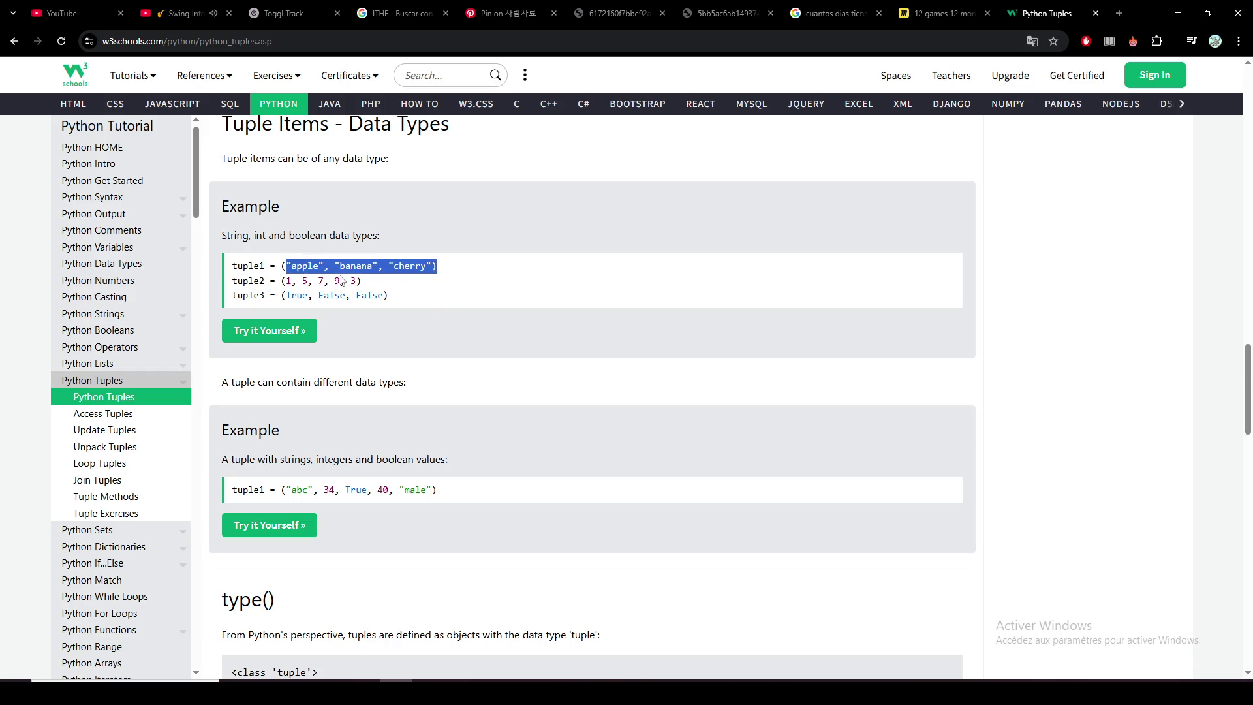
drag(285, 266, 434, 268)
Step: Scroll further down the Tuples page to its exercise
scroll(455, 422, down, 2)
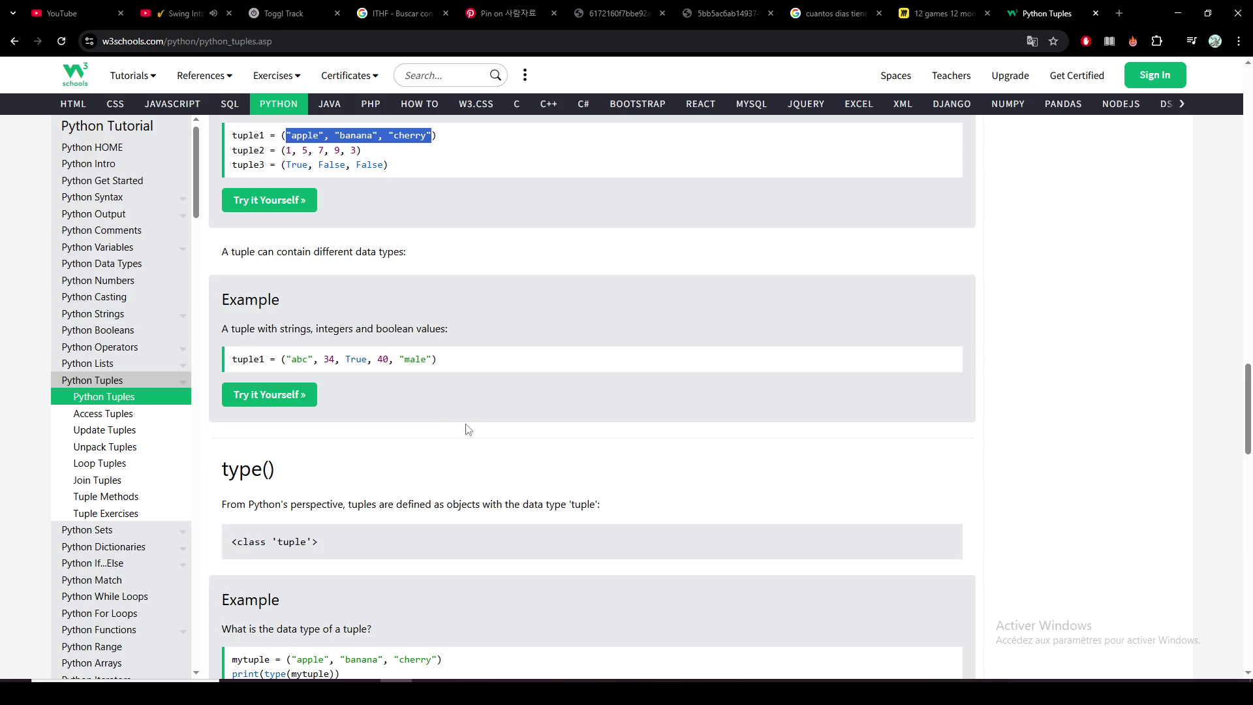
scroll(468, 429, down, 1)
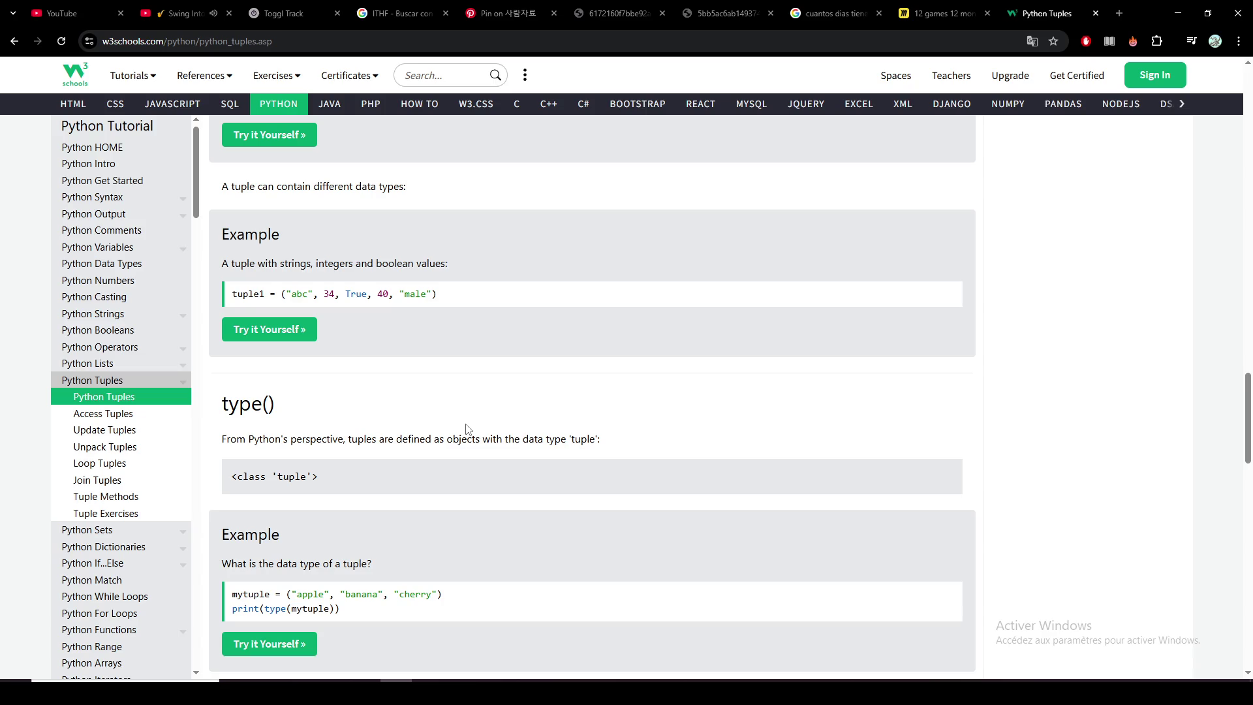
scroll(467, 428, down, 6)
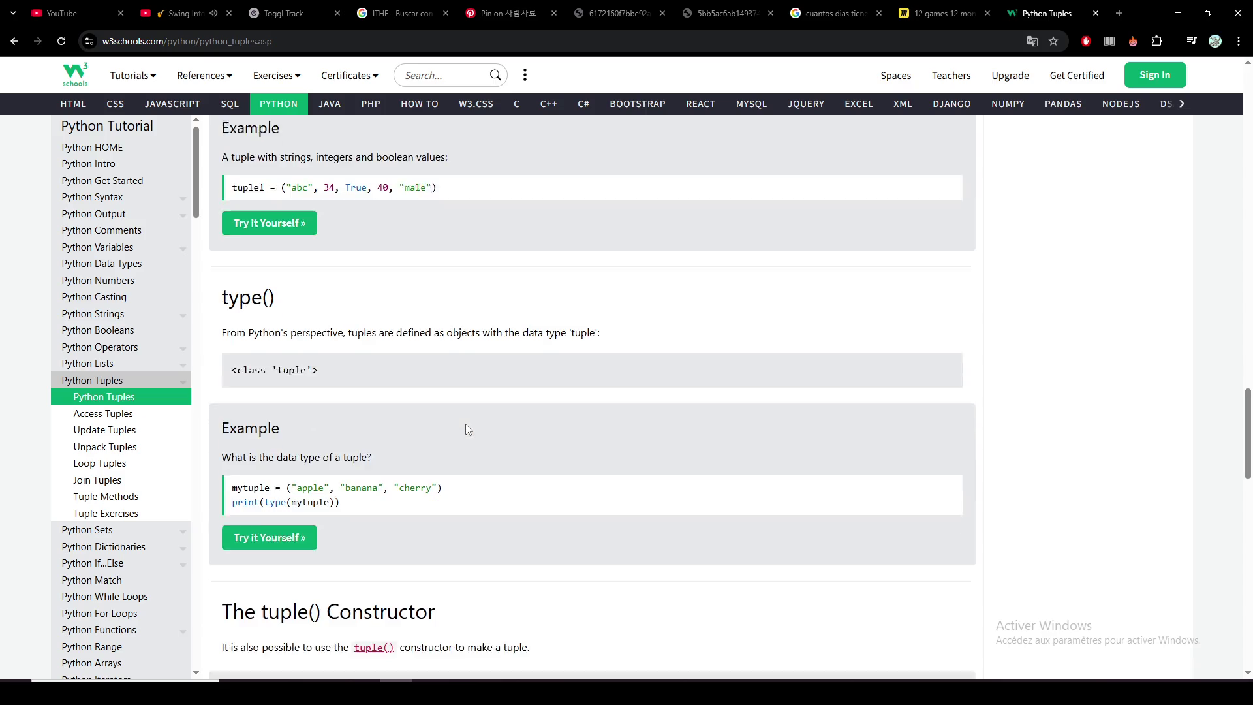
scroll(466, 425, down, 8)
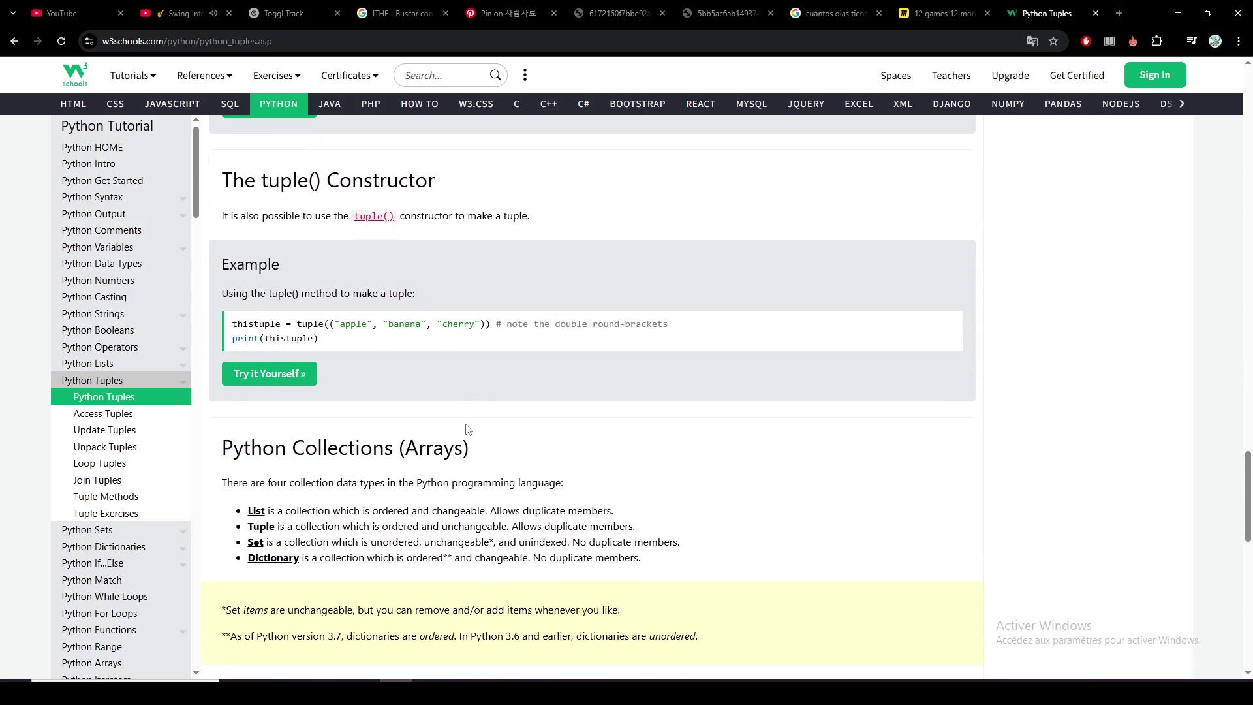
scroll(421, 400, down, 3)
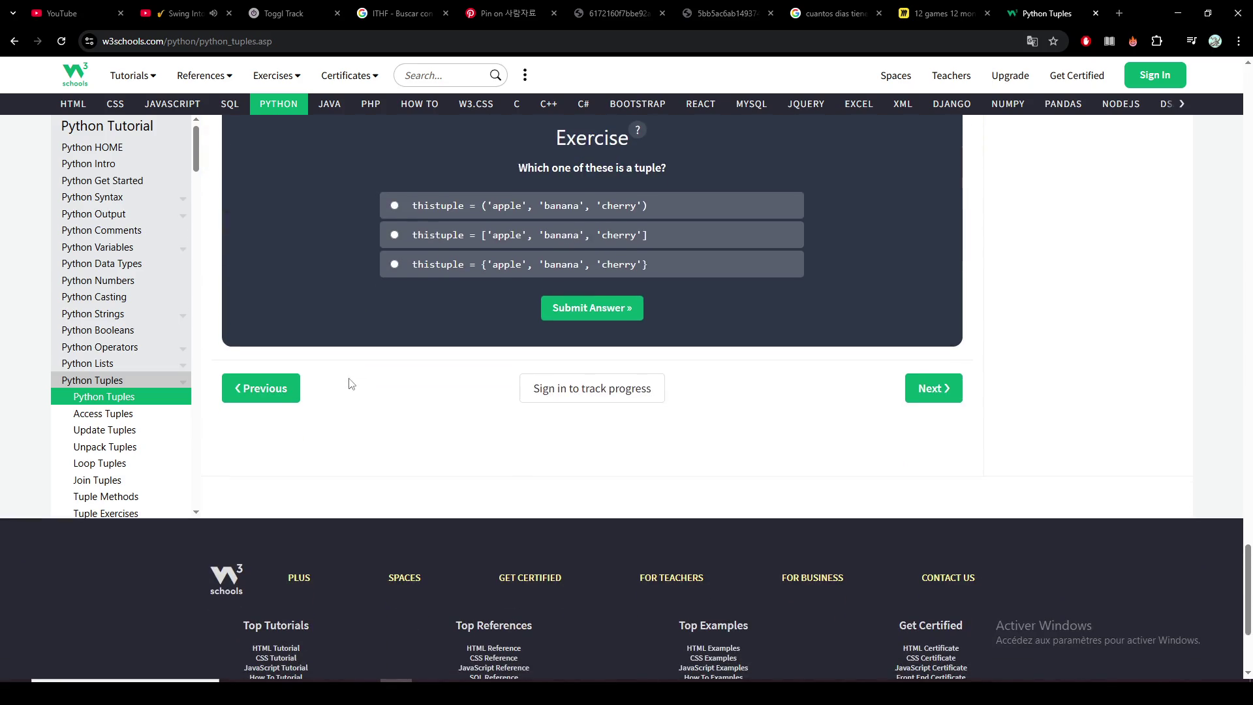
scroll(372, 404, up, 3)
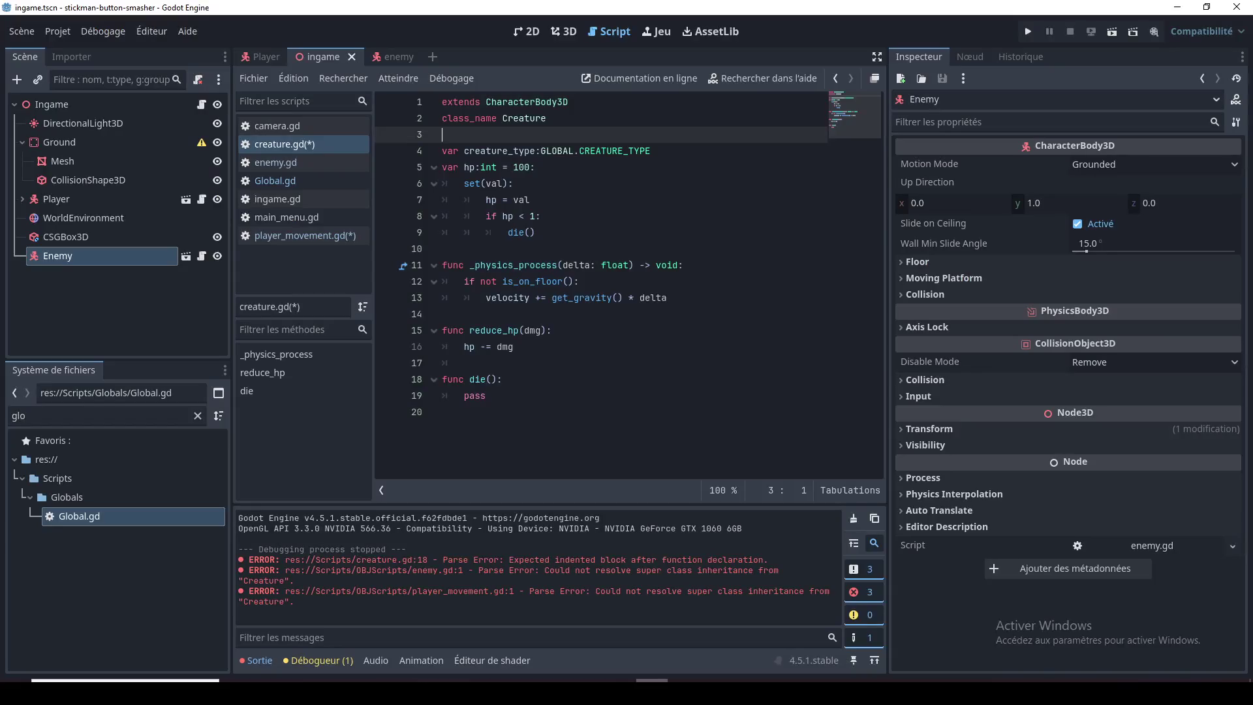
Step: Return to Godot's creature.gd and place the caret after the hp setter's set(val): line
key(alt+Tab)
click(562, 167)
key(Up)
key(Up)
key(Up)
click(565, 185)
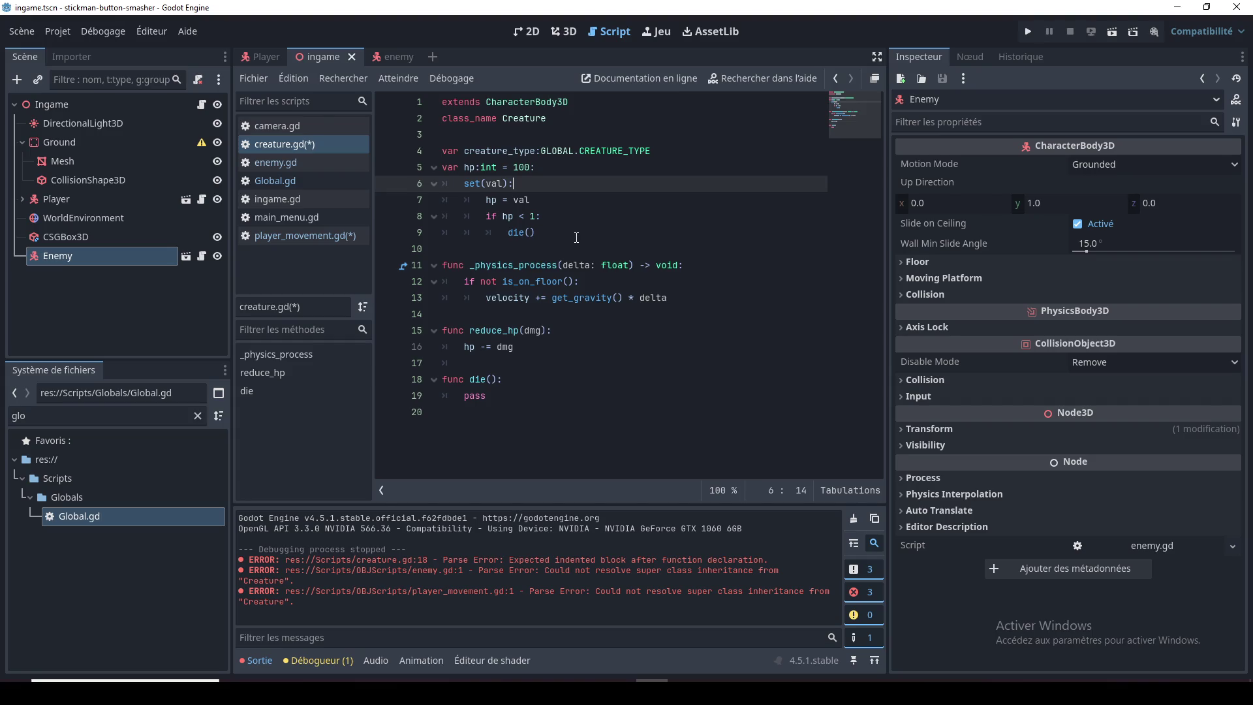
Step: Switch from creature.gd to Global.gd and go to the CREATURE_TYPE enum's PLAYER entry
click(544, 134)
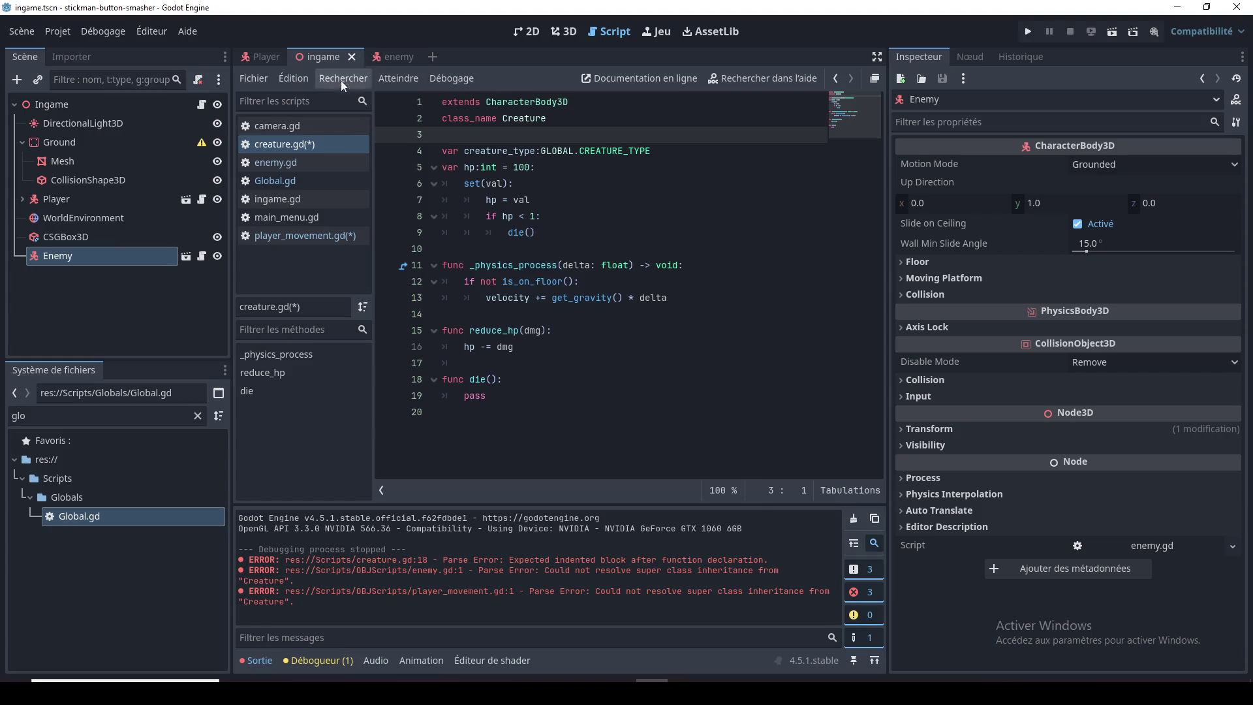
click(316, 180)
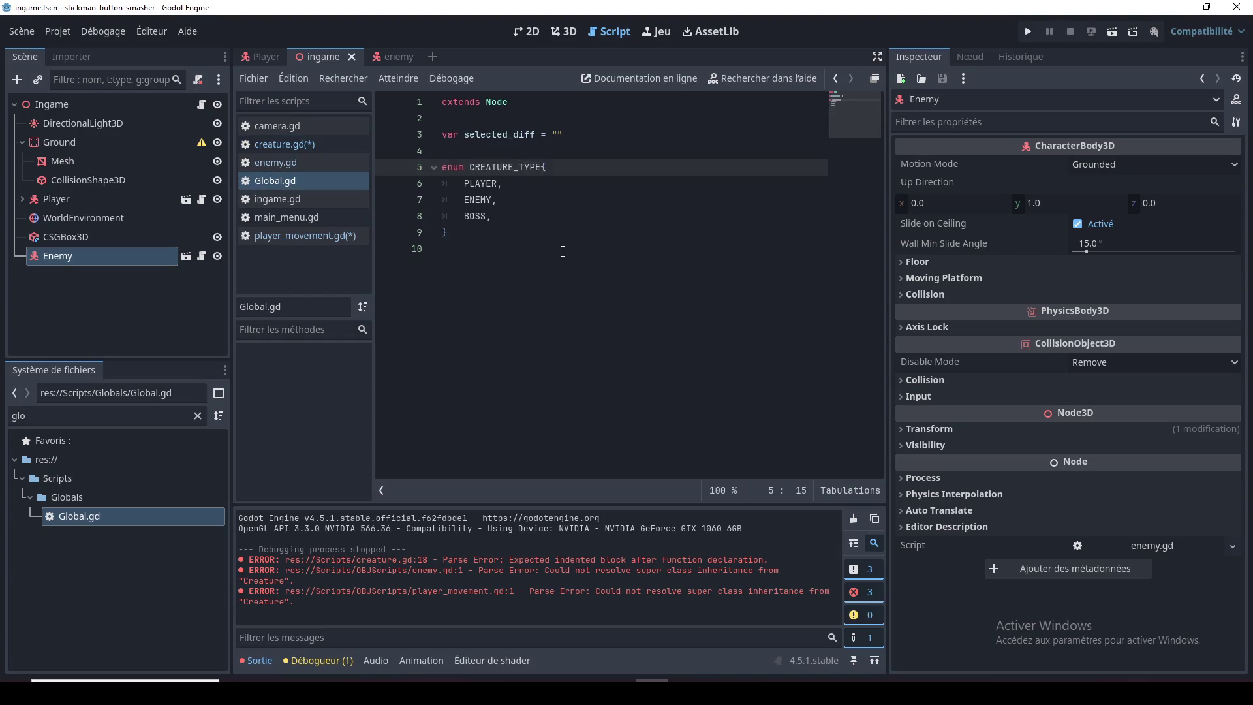
click(530, 185)
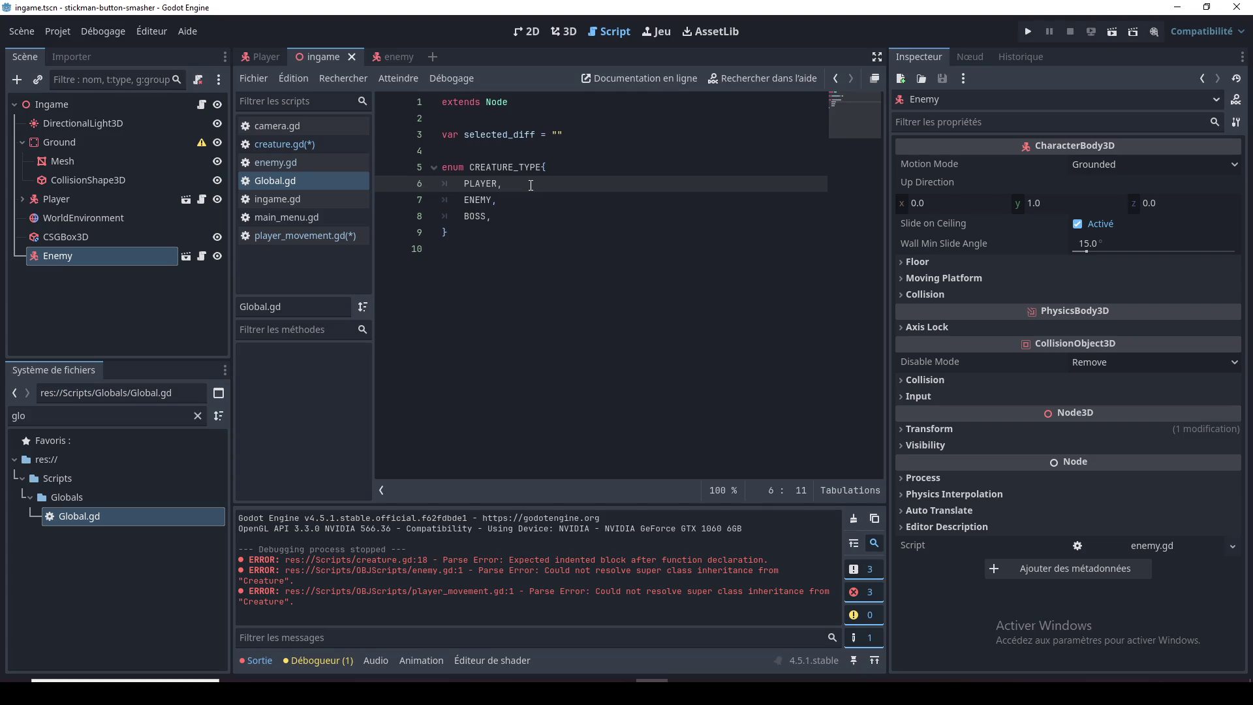
Step: Try giving the enum members explicit values: PLAYER=4, ENEMY=8, BOSS=9
text(=0)
key(BackSpace)
text(4)
key(Down)
key(Left)
text(=)
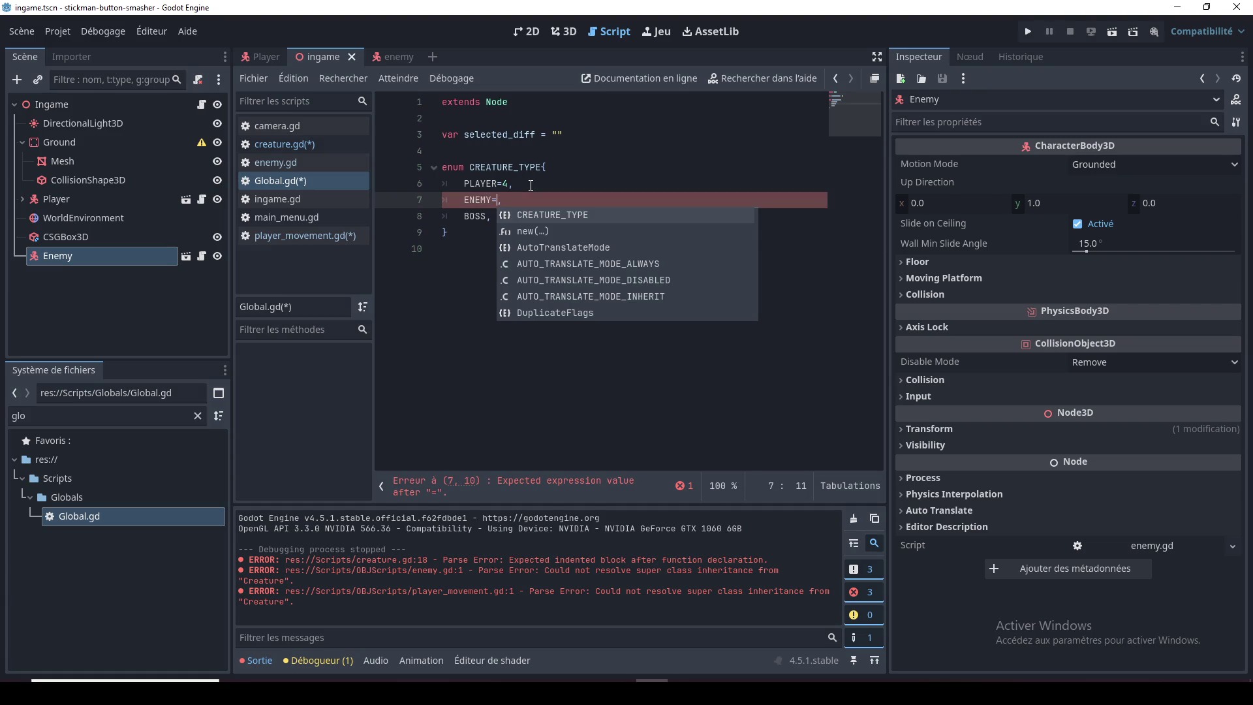
text(8)
key(Down)
key(Left)
text(=9)
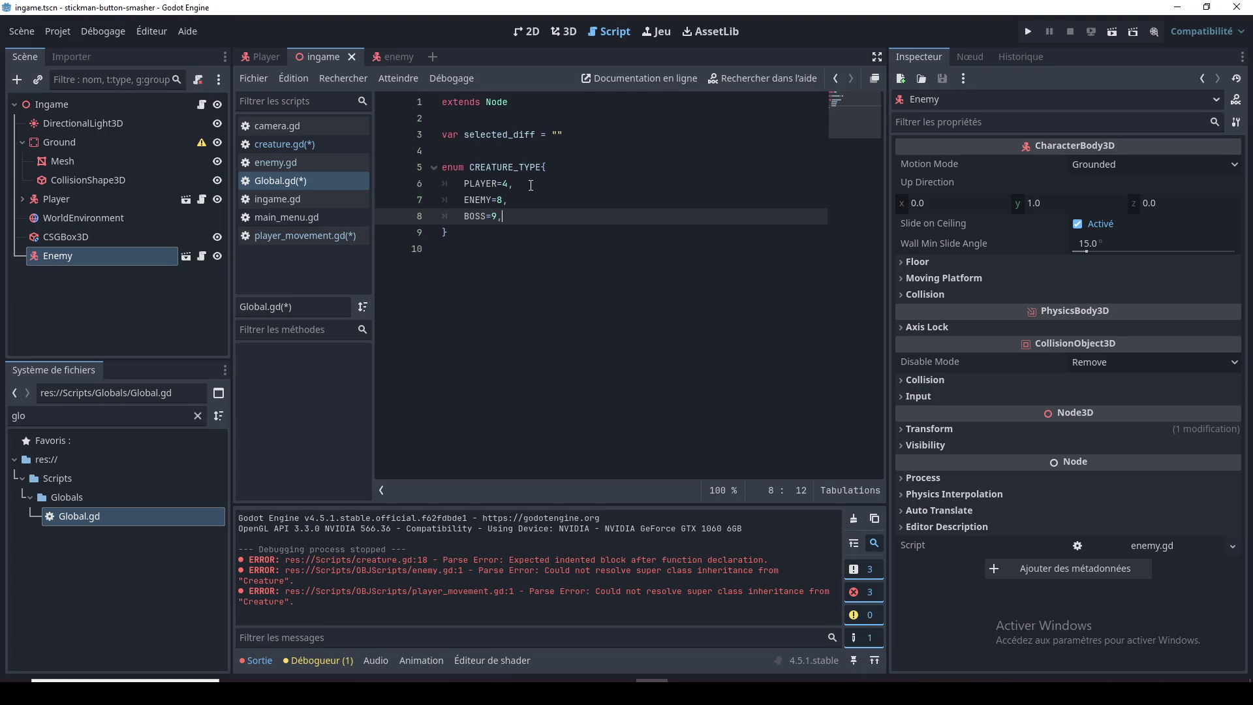
Step: Remove the assigned values from BOSS, ENEMY and PLAYER
key(BackSpace)
key(BackSpace)
key(Up)
key(Right)
key(BackSpace)
key(BackSpace)
key(Up)
key(Right)
key(Right)
key(BackSpace)
key(BackSpace)
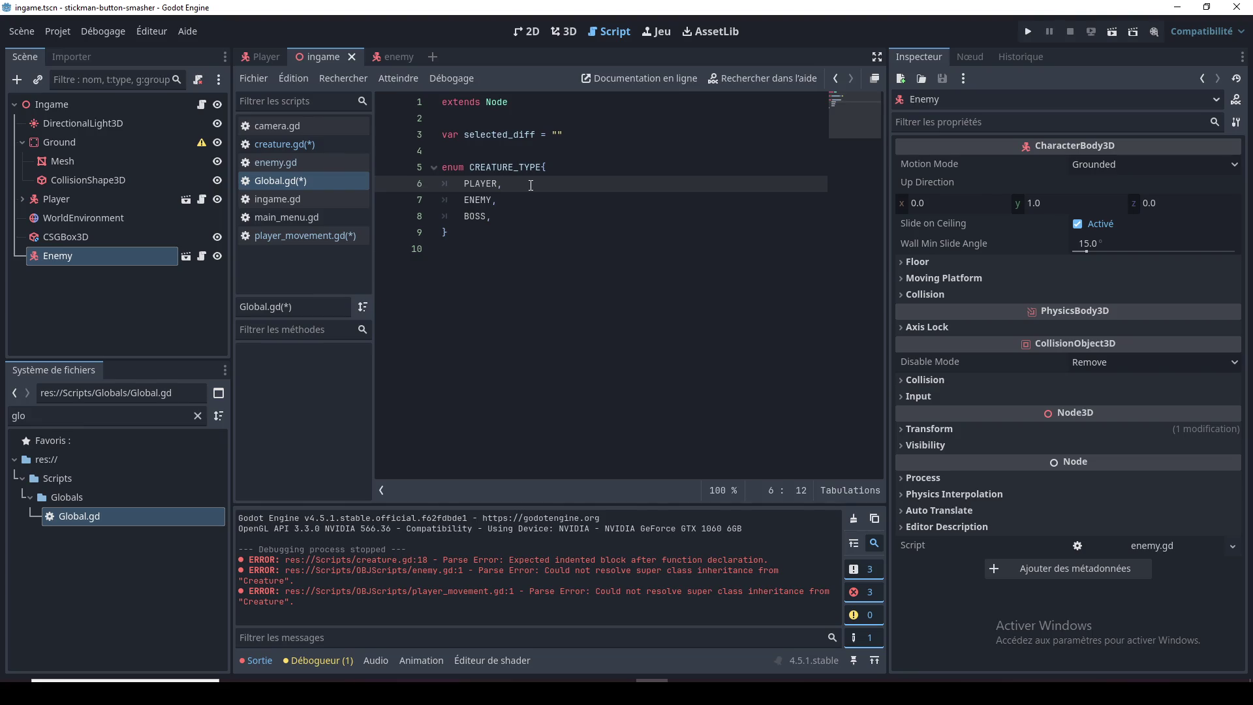
Step: Add comments #0, #1 and #2 after PLAYER, ENEMY and BOSS, then blank lines below
text(#0)
key(Down)
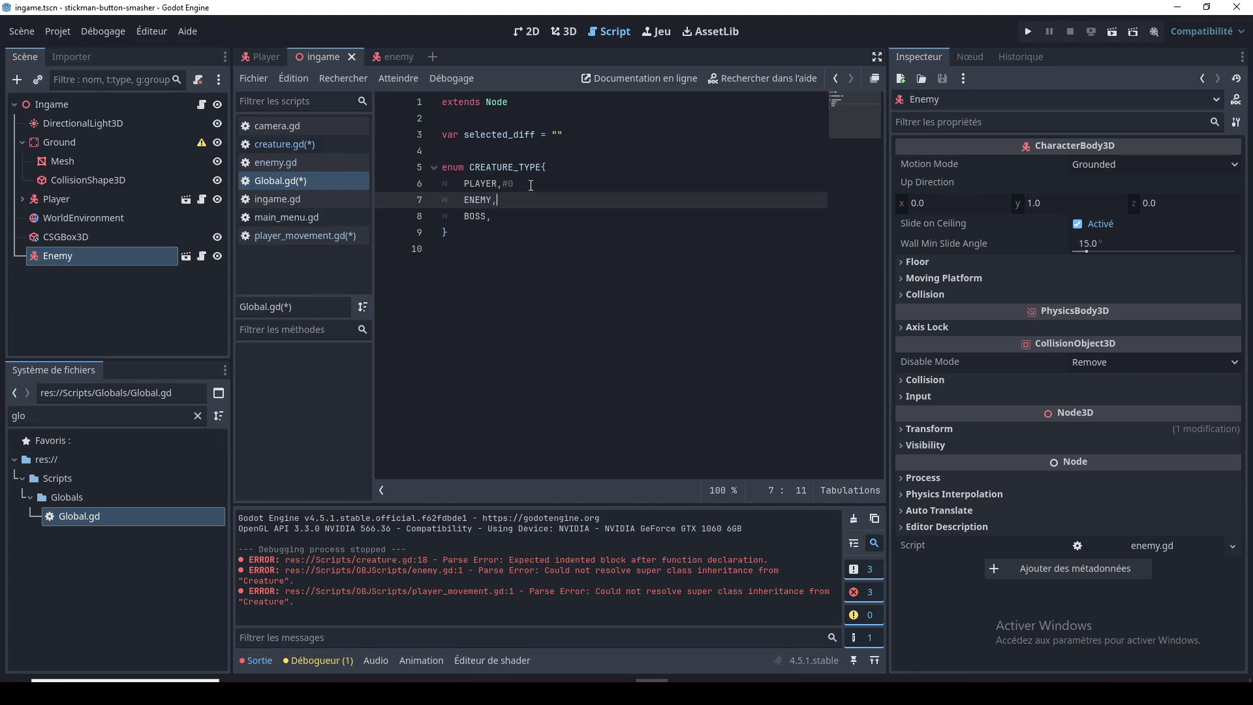
text(#1)
key(Down)
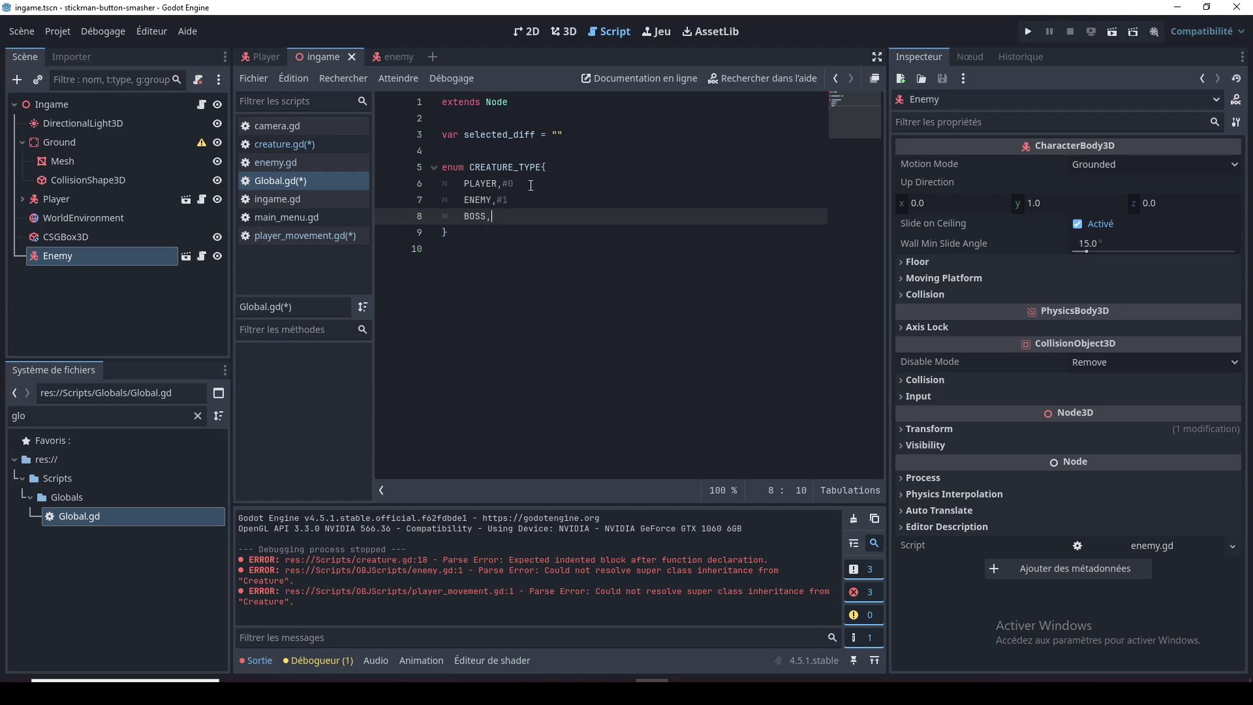
text(#)
text(2)
key(Down)
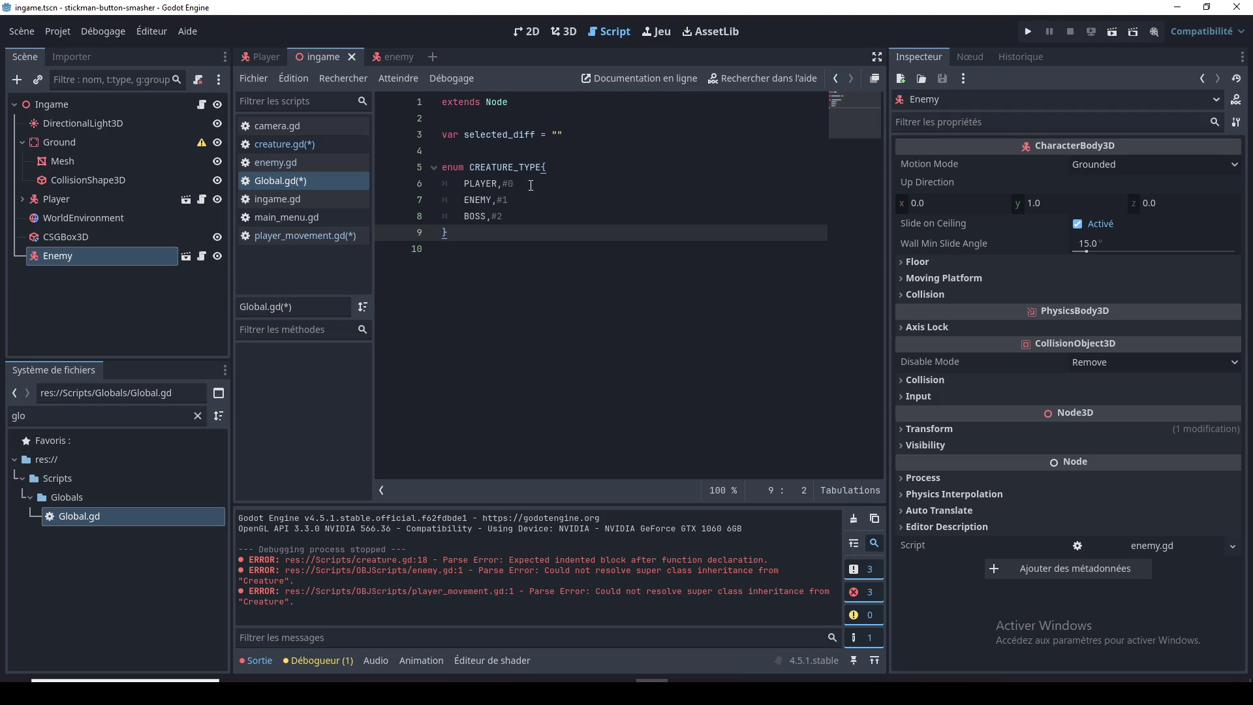
key(Return)
key(Return)
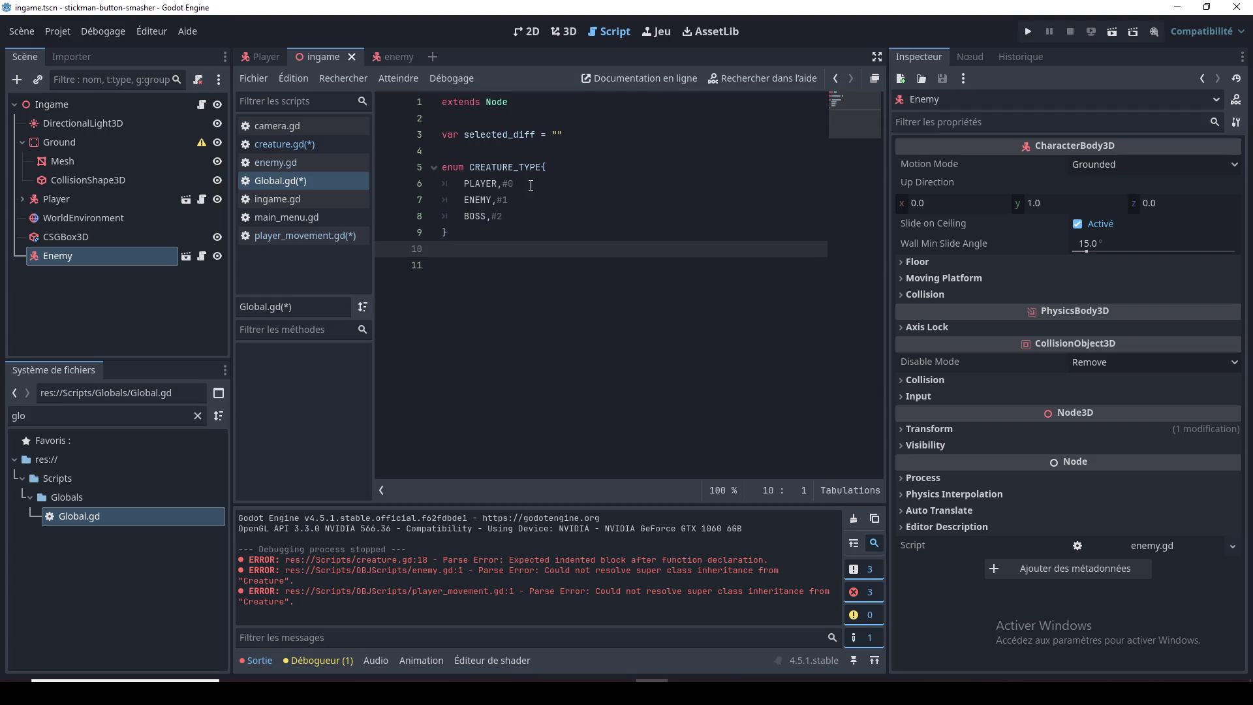
Step: Declare var dic:Dictionary with entries 0:"hola" and 1:1
text(var )
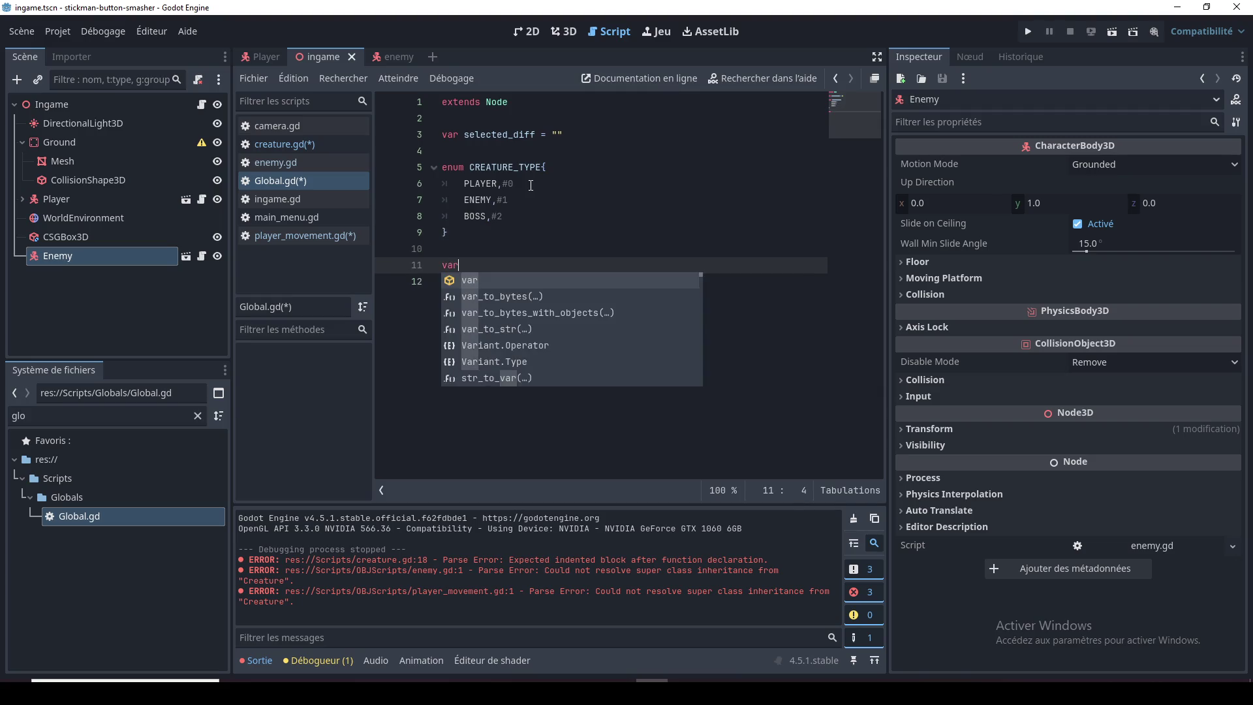
text(dic)
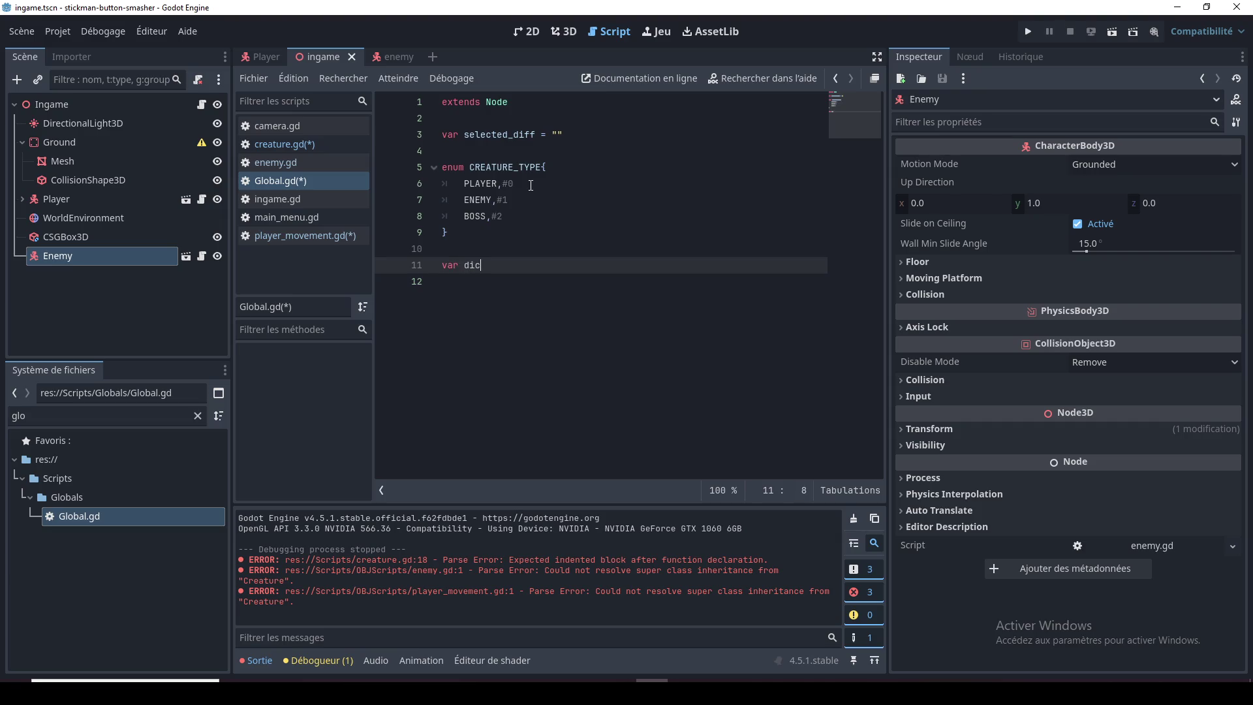
text(:Di)
key(Return)
text(= {)
key(Return)
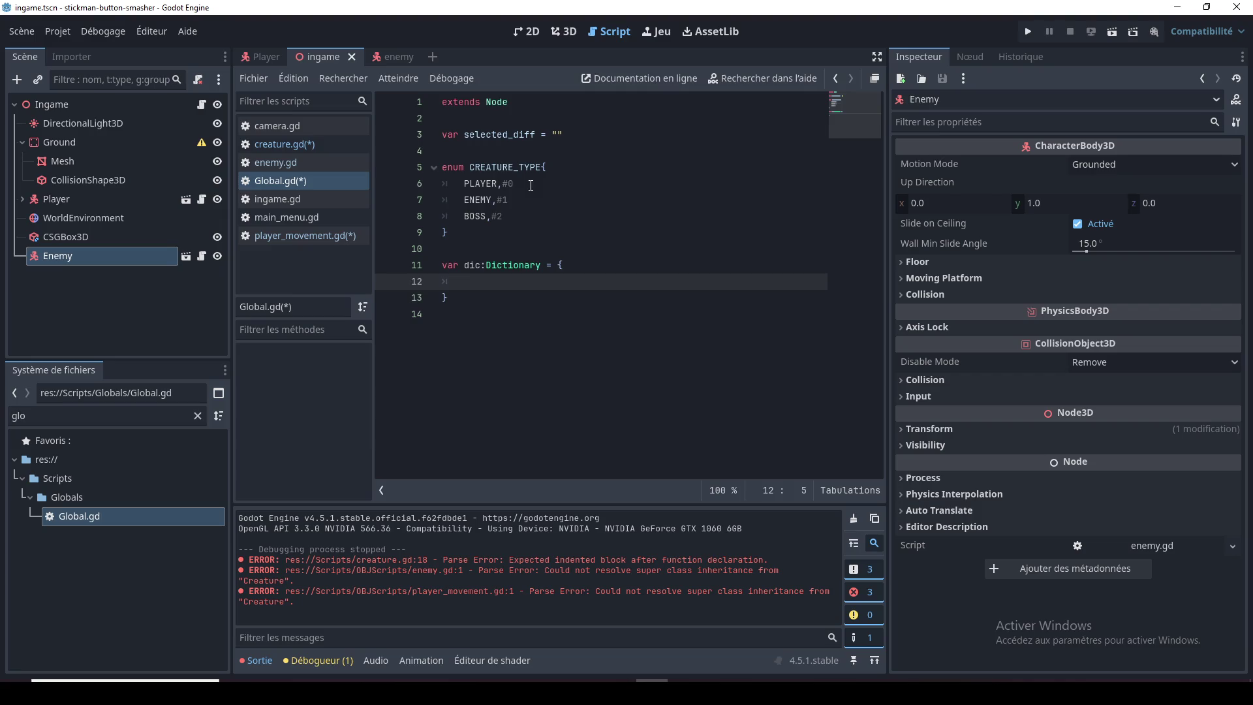
text(0:)
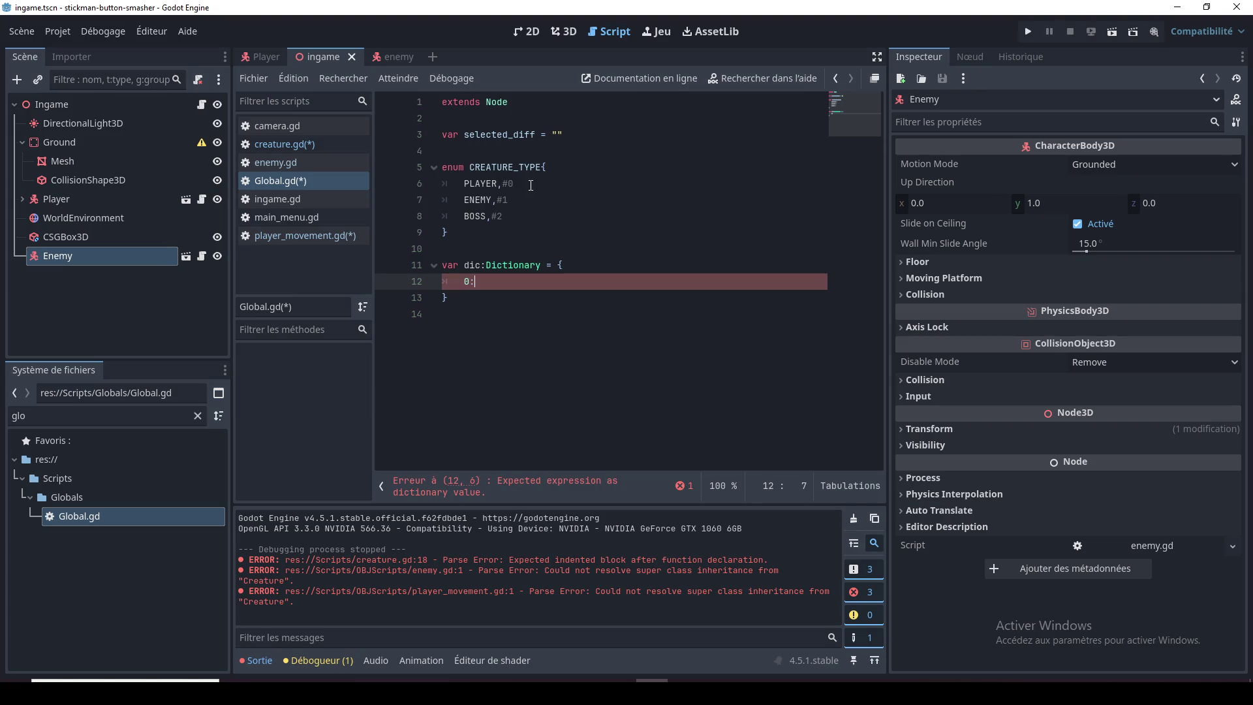
text("hola",)
key(Return)
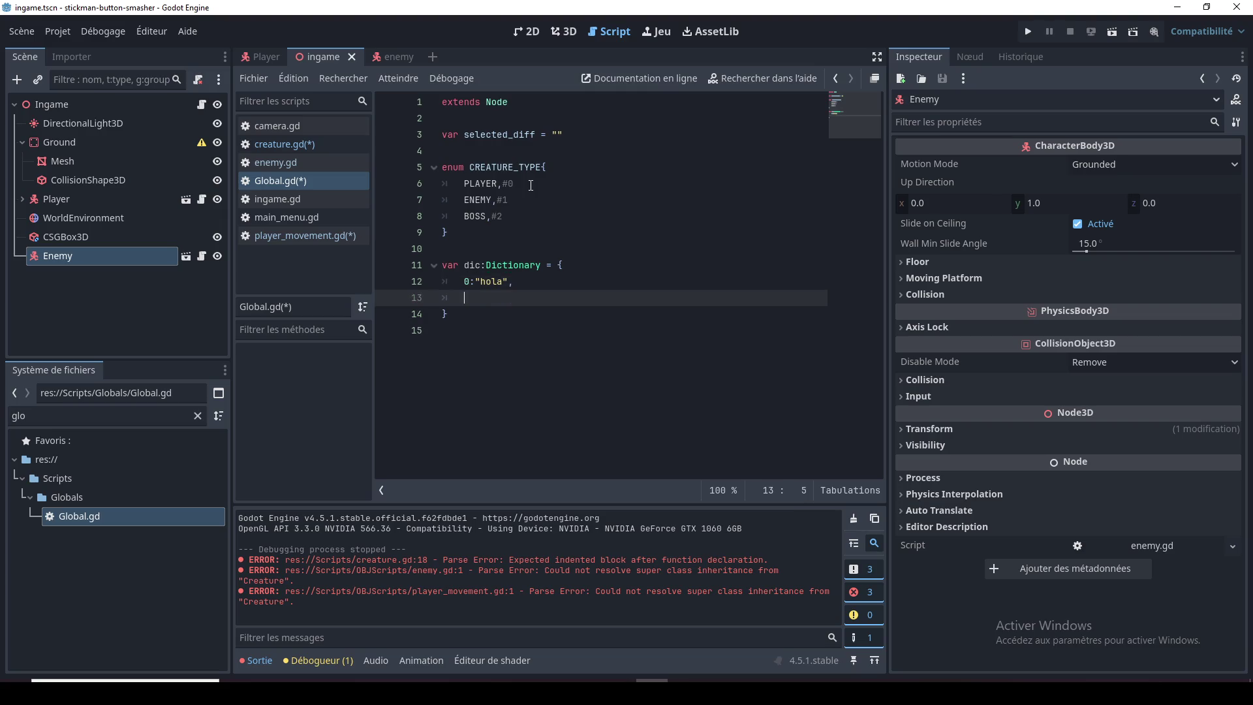
text(1:1,)
Step: Add dictionary entries 1:[1,2,3] and 2:"fsdfdsfs"
key(Return)
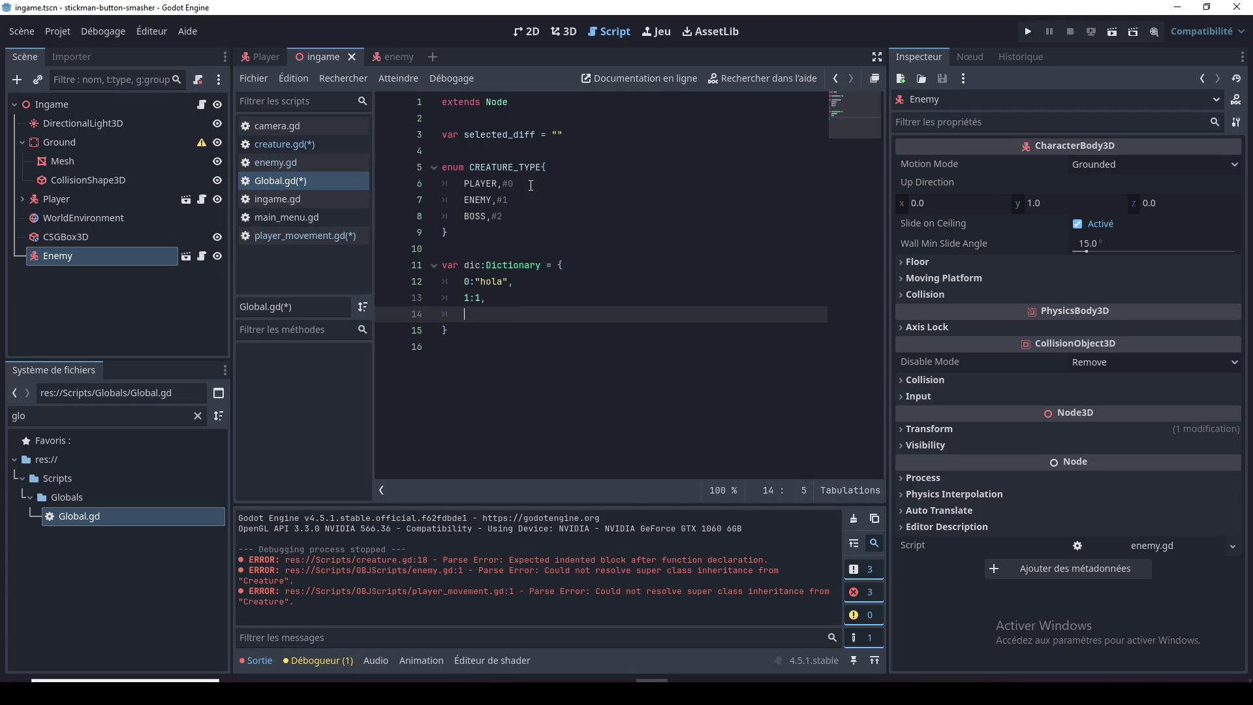
text(1:)
text([1,2,3])
text(,)
key(Return)
text(2)
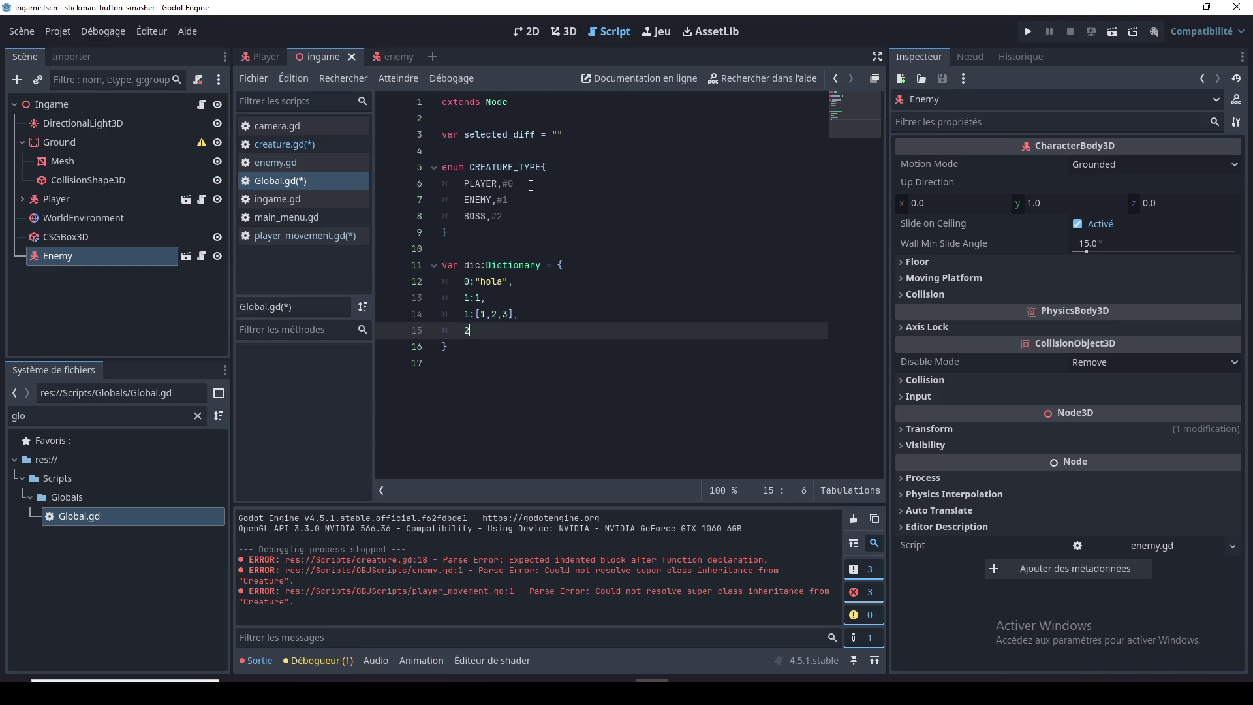
text(:)
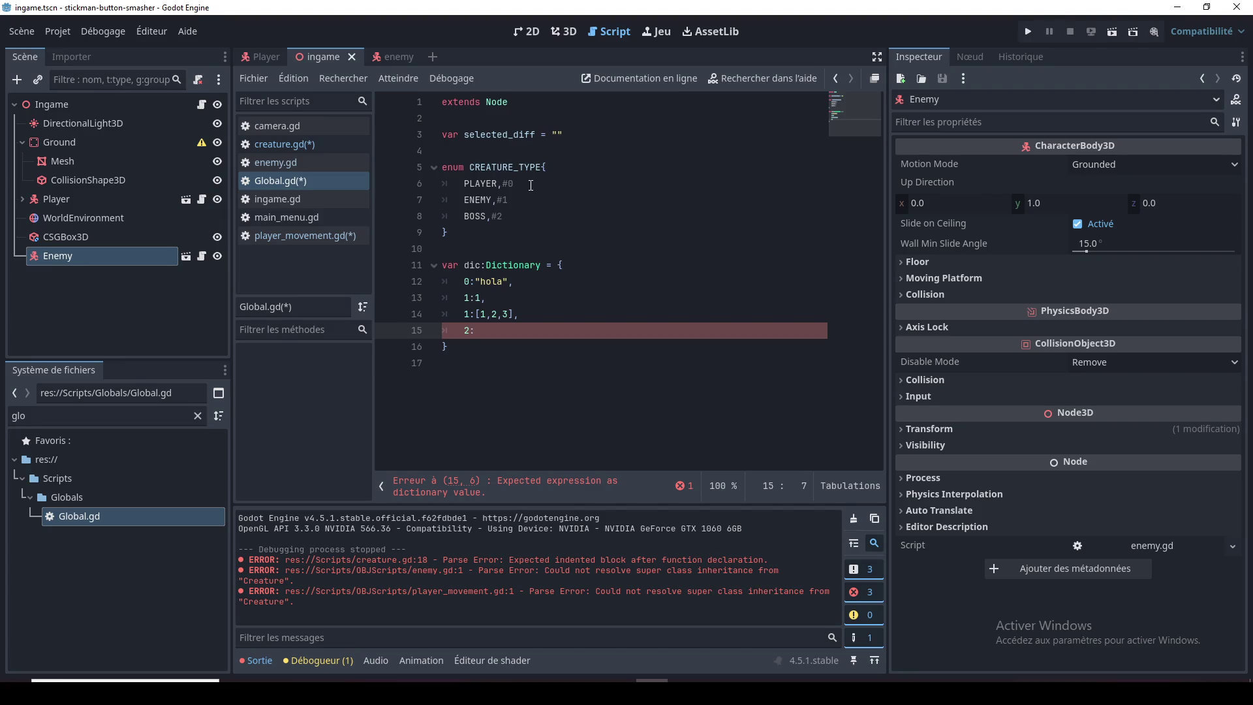
text("fsdfdsfs)
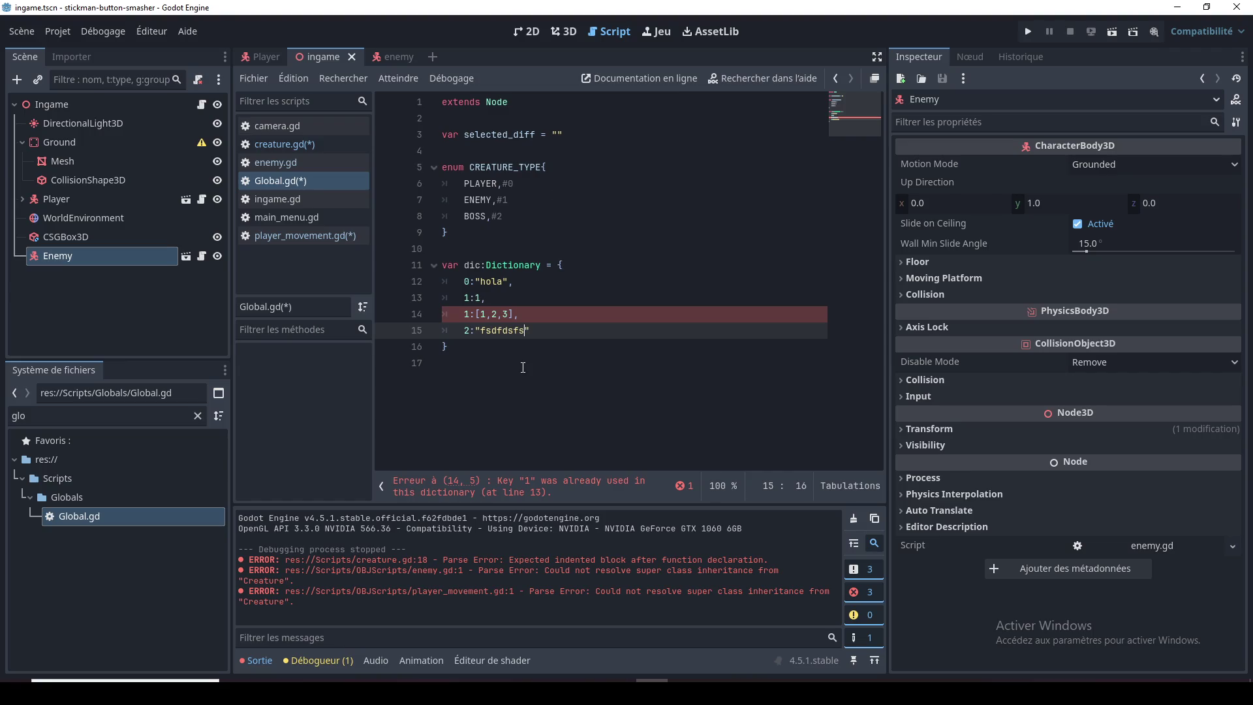
Step: Renumber the last two keys to 2 and 3 to clear the duplicate-key error
key(Down)
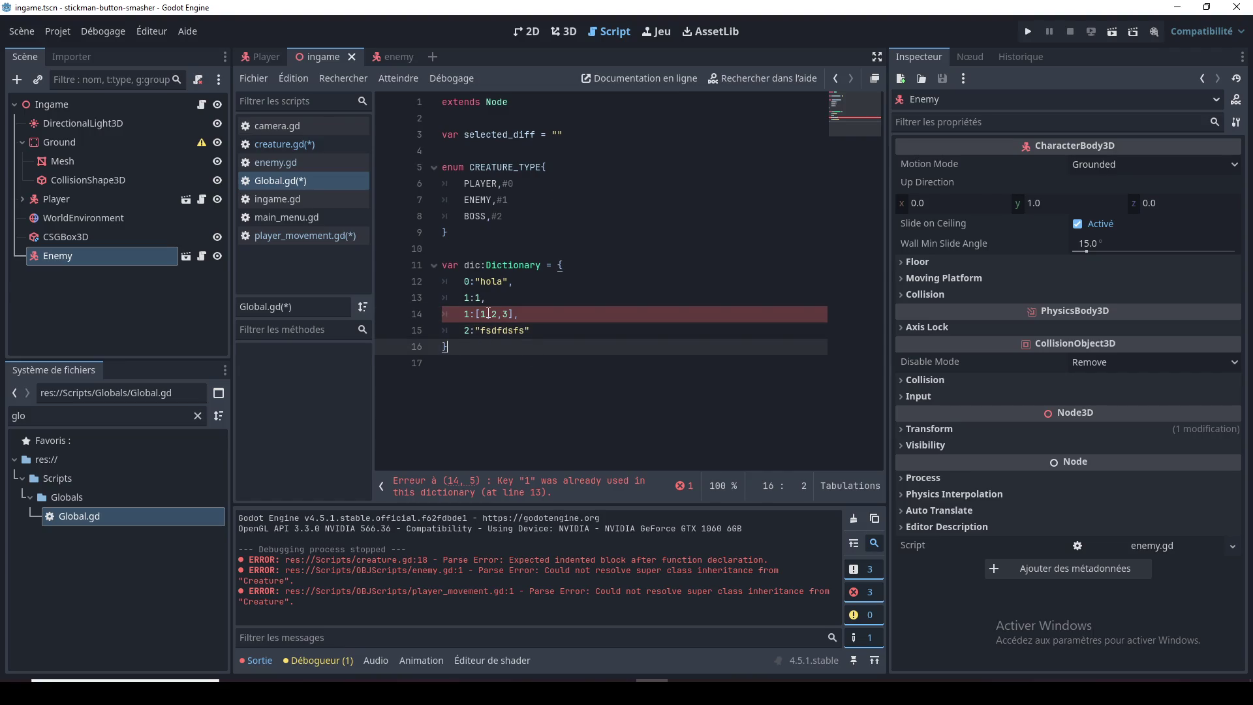
double_click(467, 314)
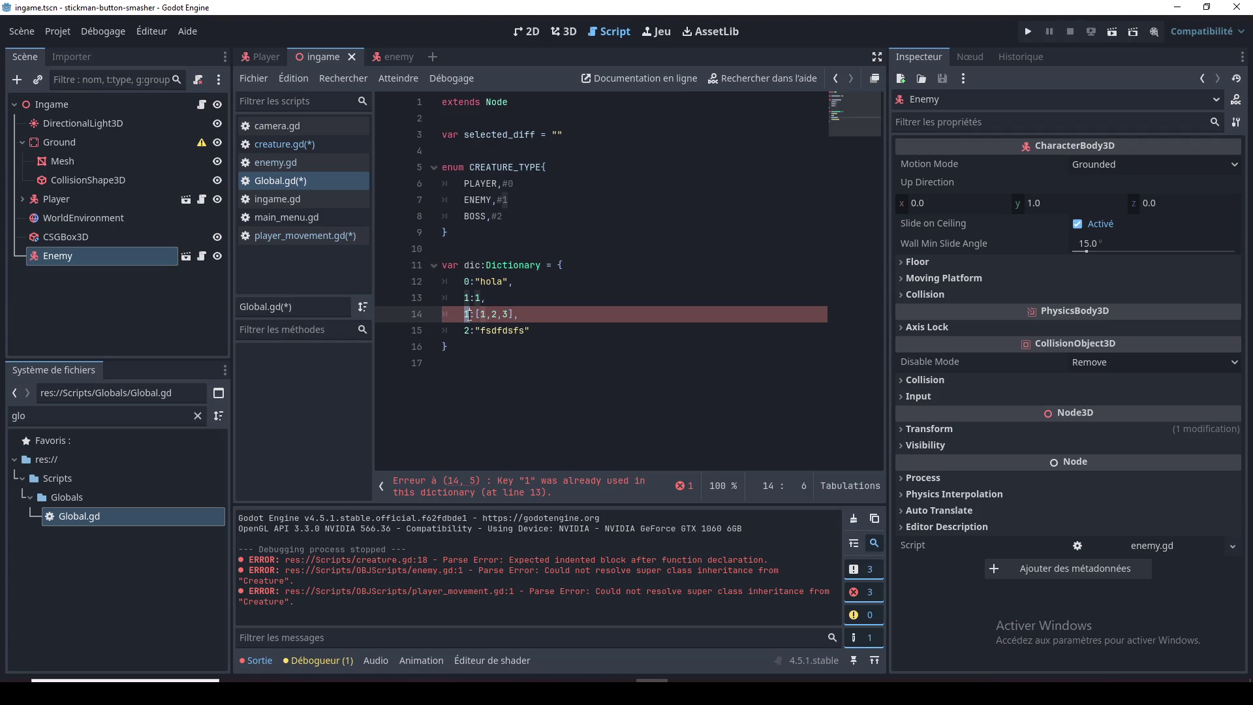
text(2)
click(466, 331)
text(3)
key(Down)
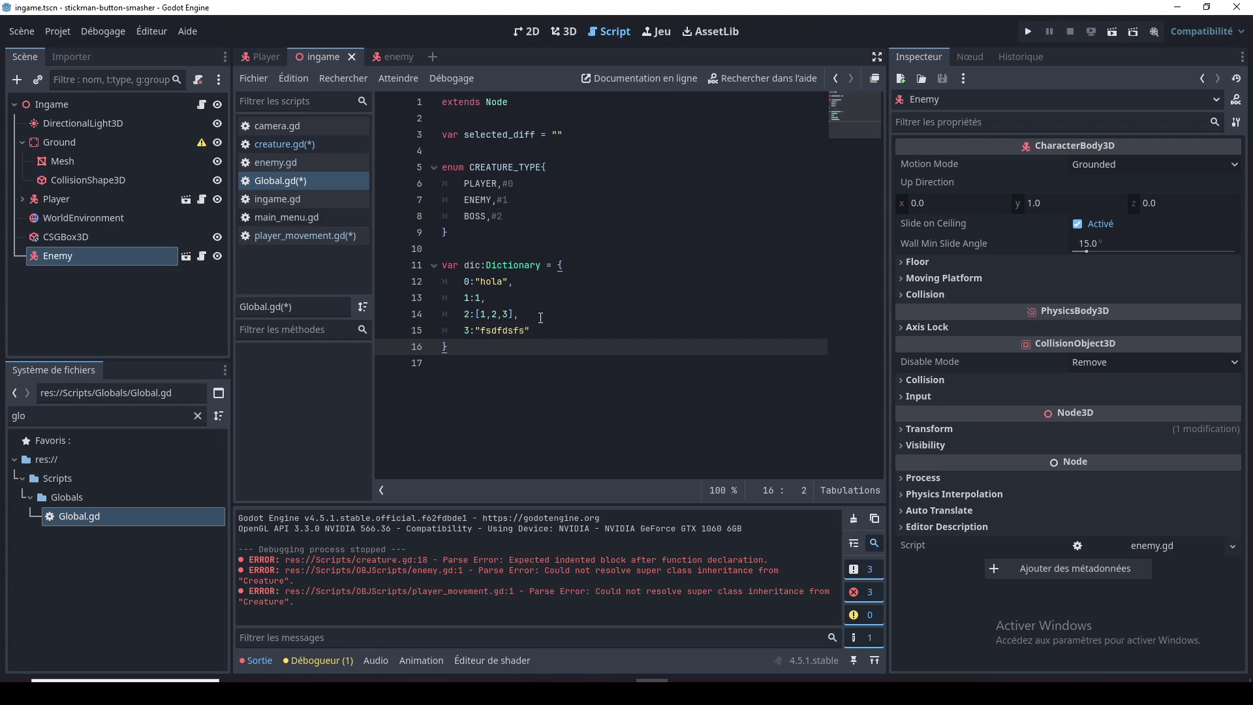
click(496, 265)
click(496, 313)
click(496, 346)
click(496, 281)
click(496, 265)
click(501, 167)
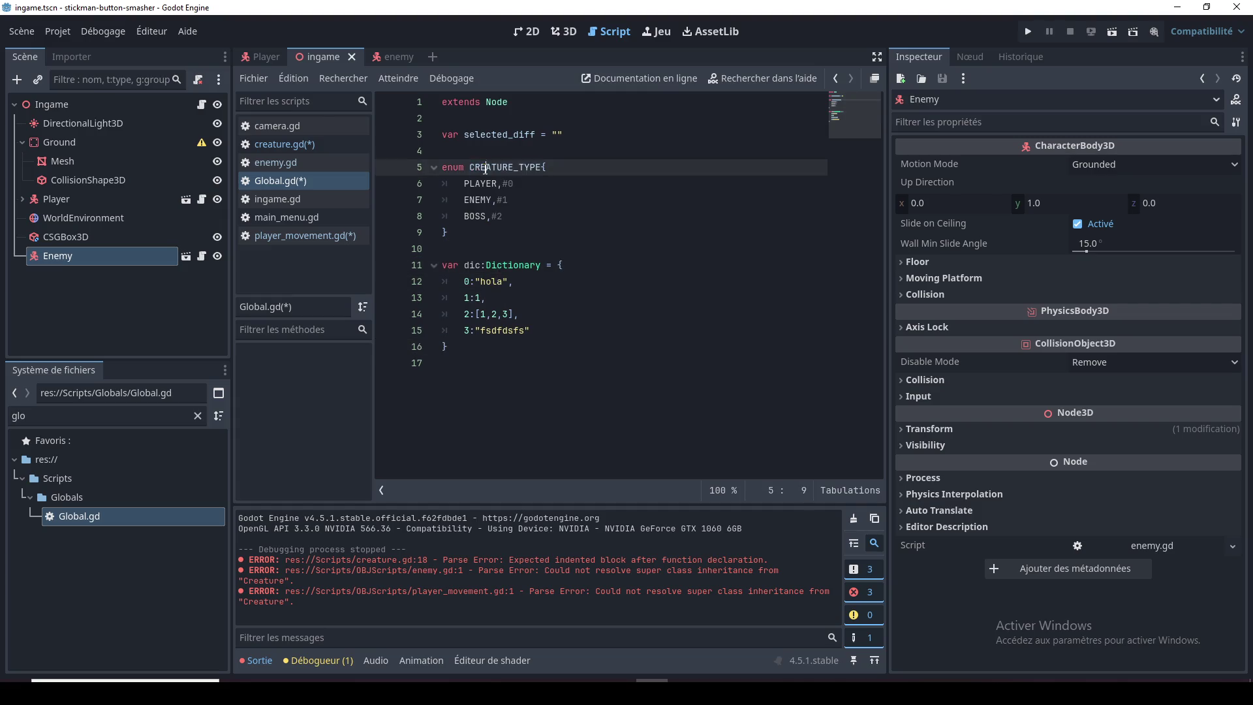
Step: Replace dic's 0 key with CREATURE_TYPE.PLAYER
double_click(475, 183)
double_click(481, 168)
key(ctrl+c)
double_click(465, 281)
key(ctrl+v)
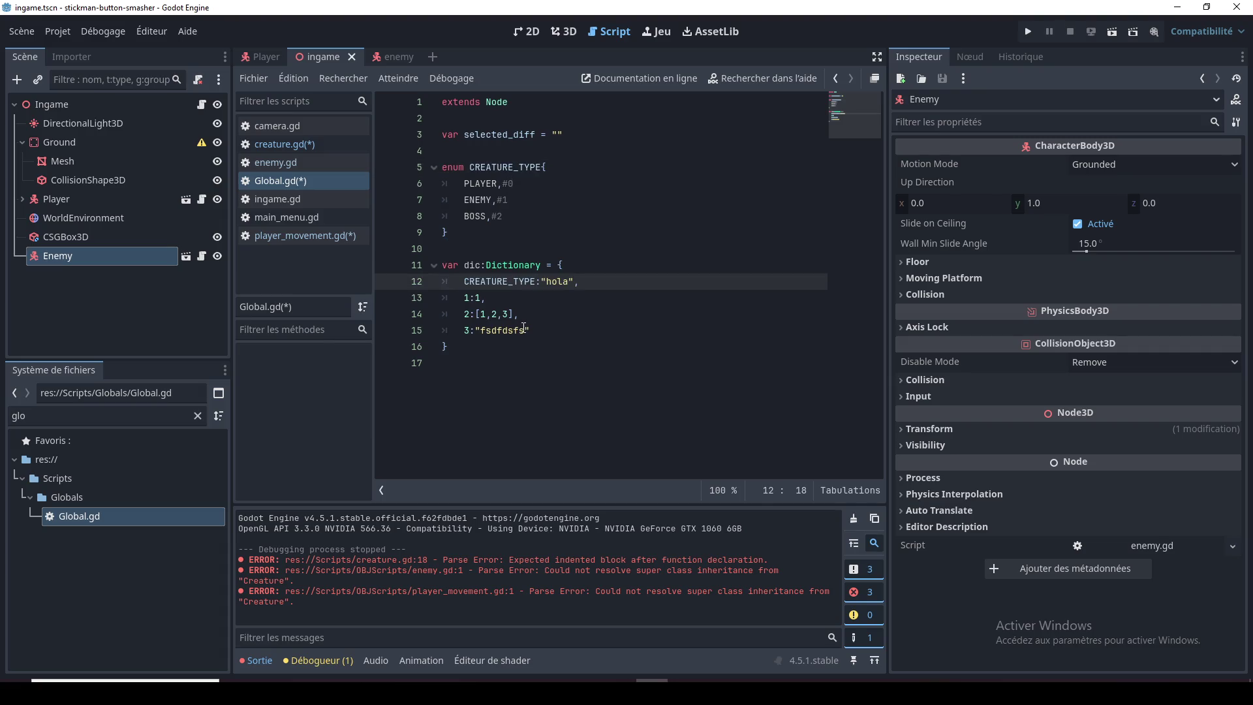
text(.PLAY)
Step: Change the second entry's key to CREATURE_TYPE.ENEMY
drag(571, 283, 464, 282)
key(ctrl+c)
double_click(467, 297)
key(ctrl+v)
double_click(478, 200)
key(ctrl+c)
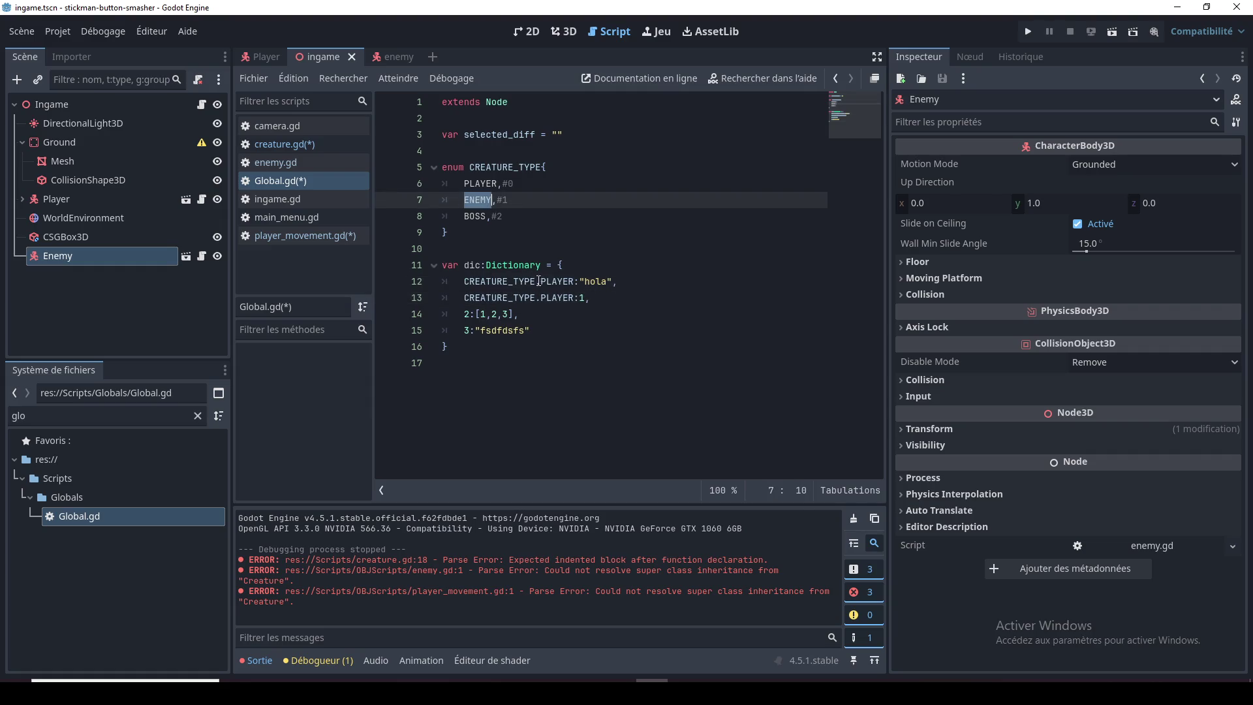
double_click(558, 298)
key(ctrl+v)
Step: Change the third entry's key to CREATURE_TYPE.BOSS
click(476, 215)
drag(464, 297, 567, 299)
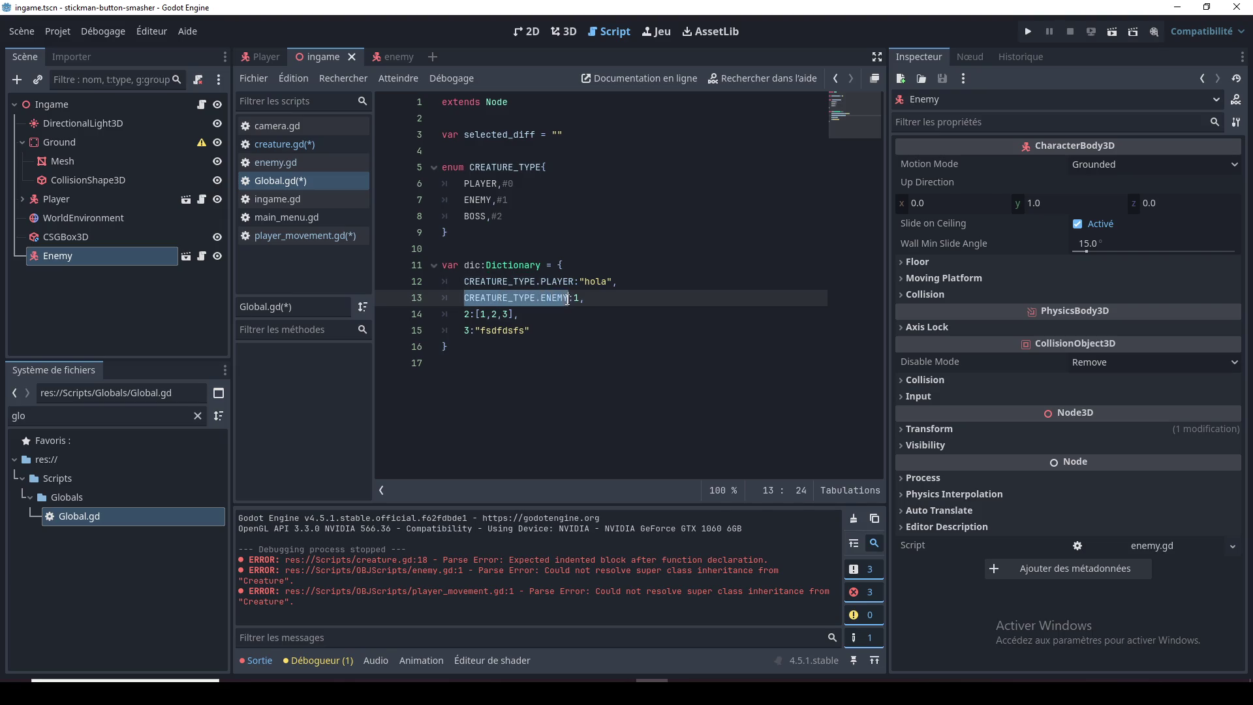
key(ctrl+c)
double_click(466, 317)
key(ctrl+v)
ctrl+click(562, 312)
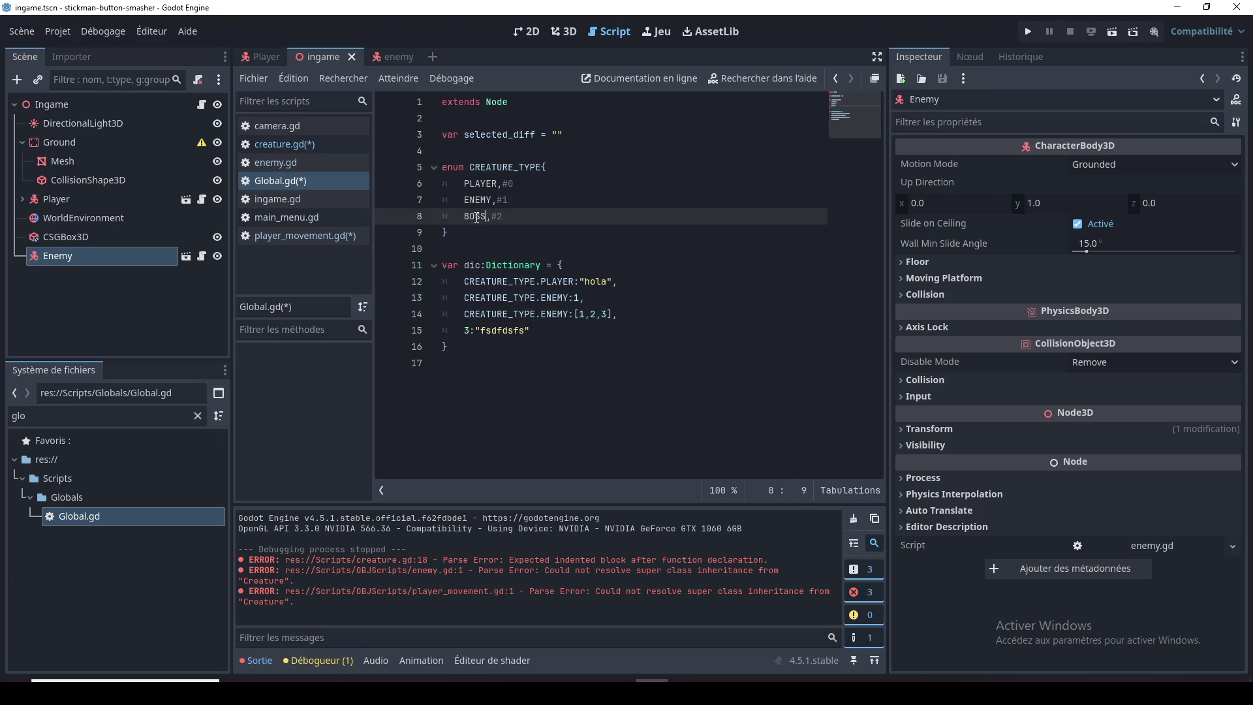
key(ctrl+c)
double_click(563, 314)
key(ctrl+v)
Step: Widen the code area, review the dictionary, and open the enemy.gd script
click(571, 331)
mouse_move(616, 314)
mouse_down()
mouse_move(450, 297)
mouse_move(398, 261)
mouse_up()
click(544, 351)
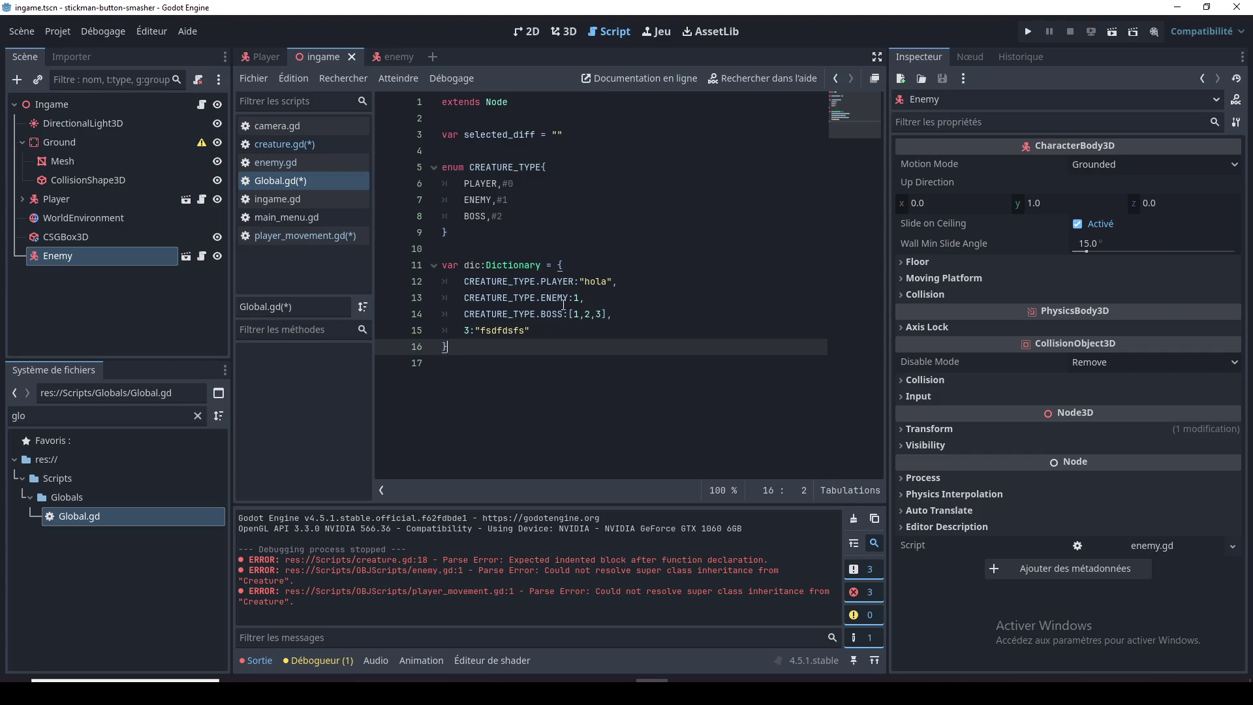
click(655, 325)
scroll(655, 325, up, 1)
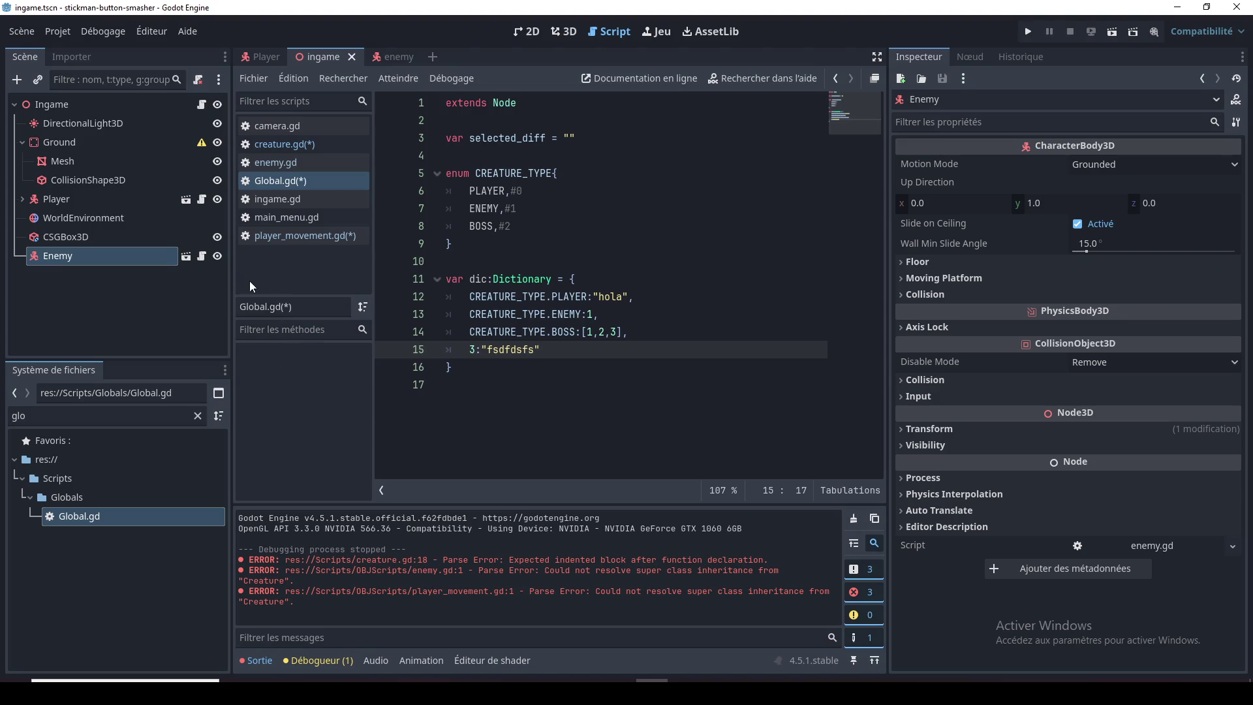
drag(371, 192, 330, 197)
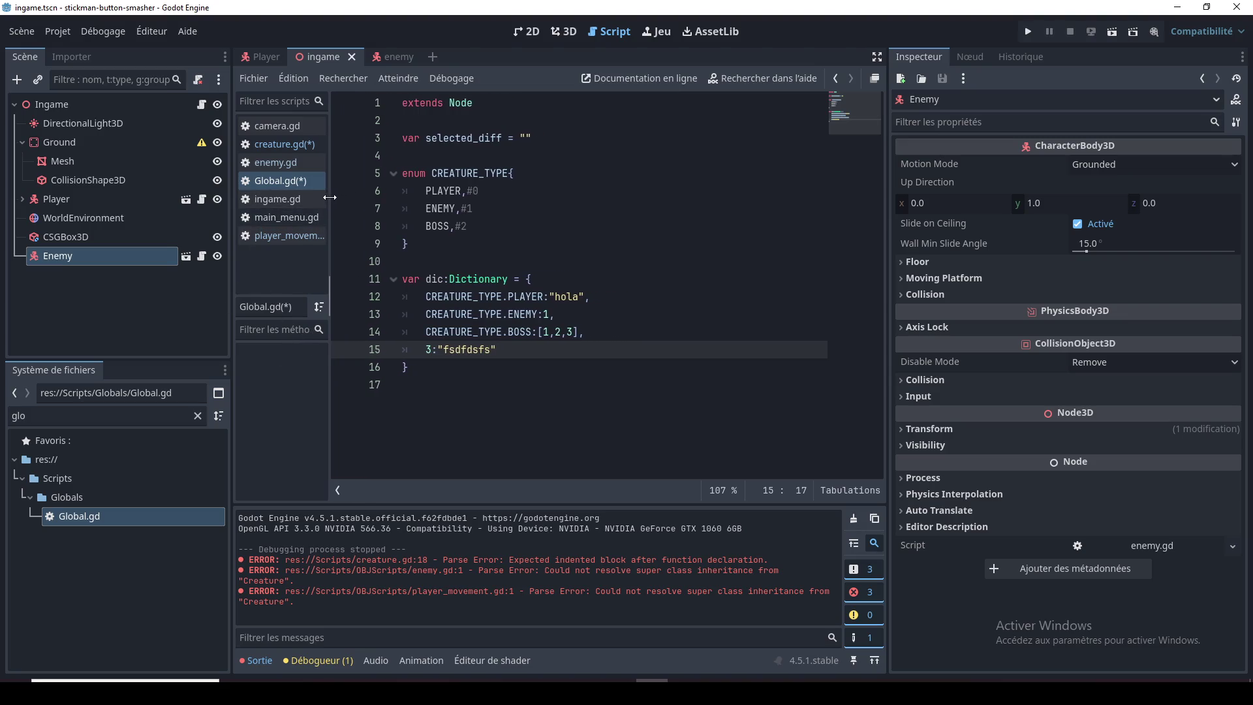
click(591, 400)
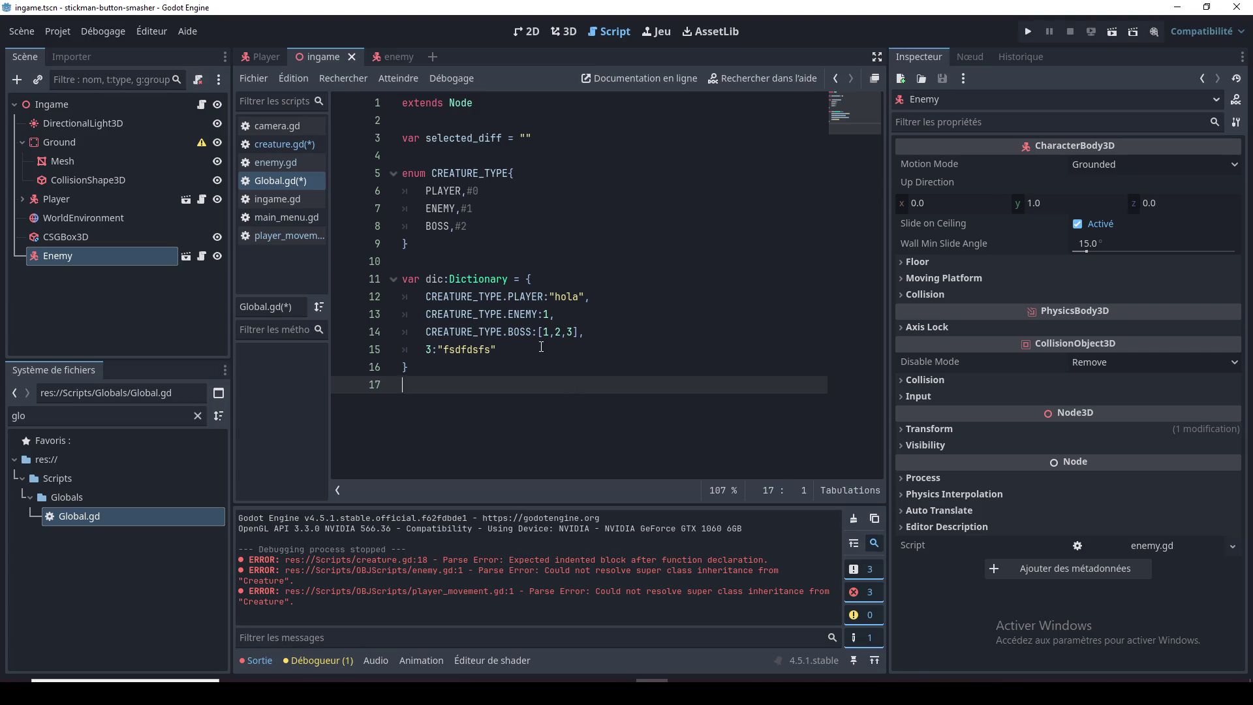
click(569, 348)
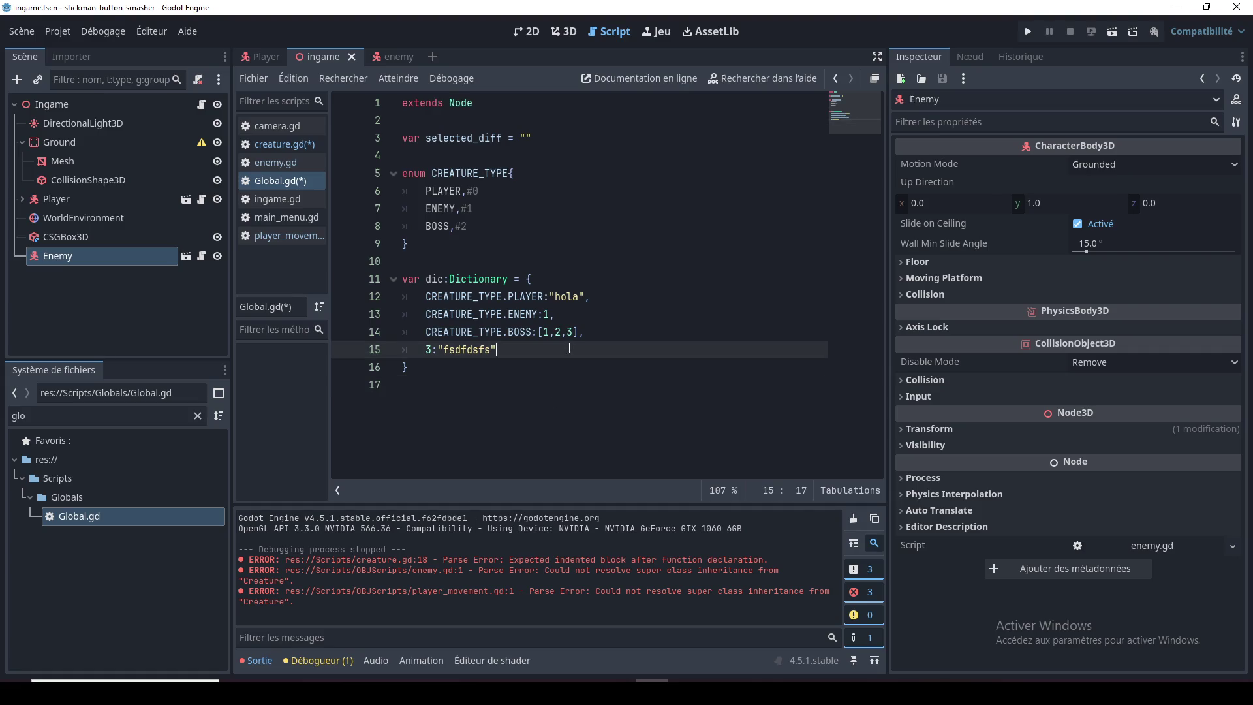
click(493, 211)
key(Down)
key(Down)
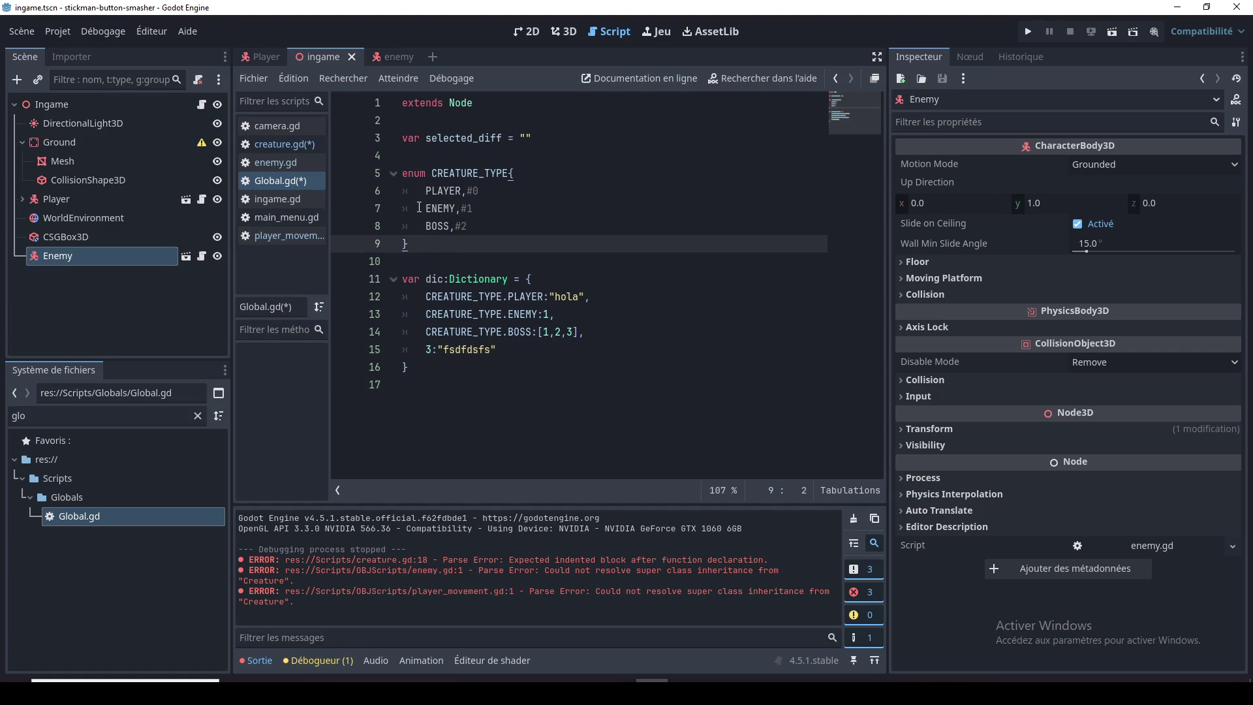
click(286, 159)
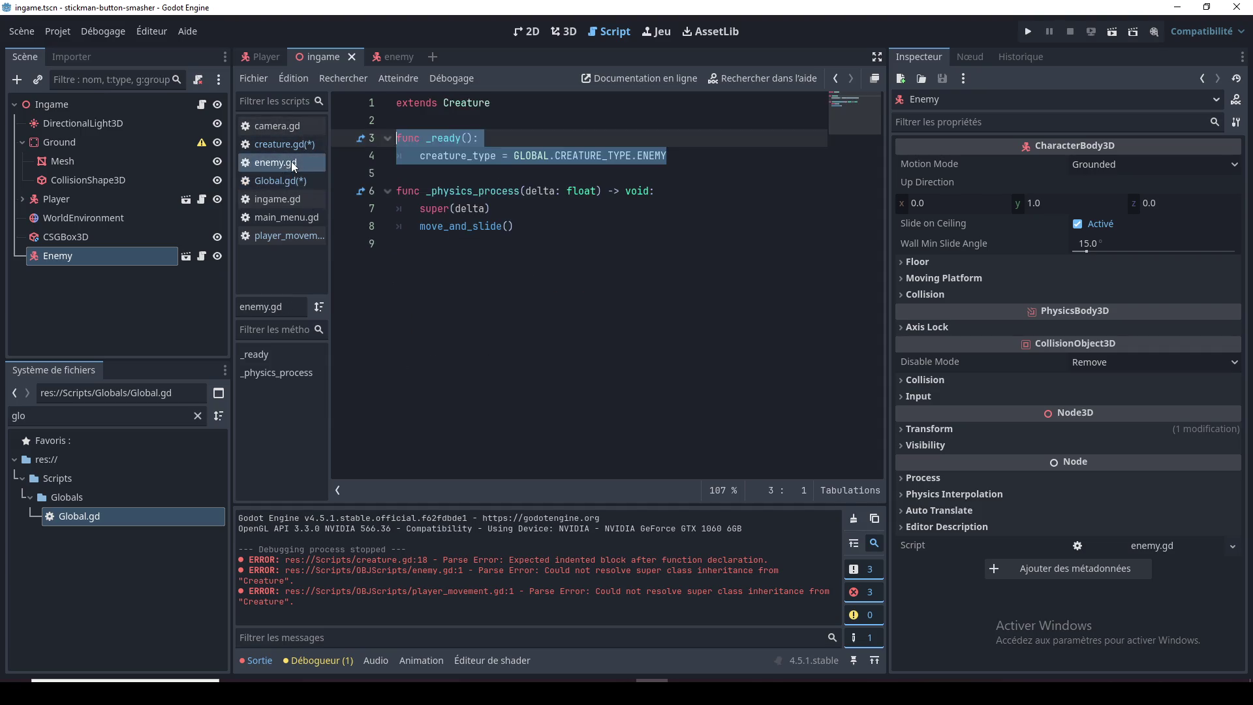
click(465, 246)
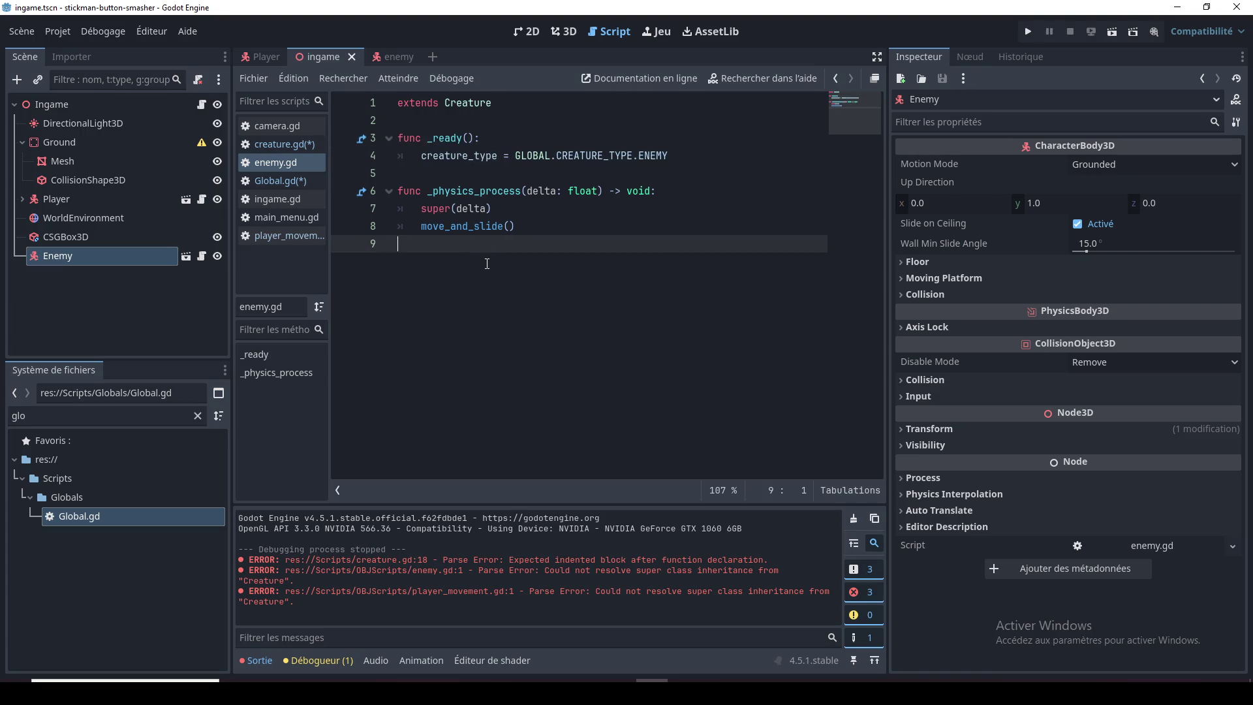
key(Tab)
text(sit)
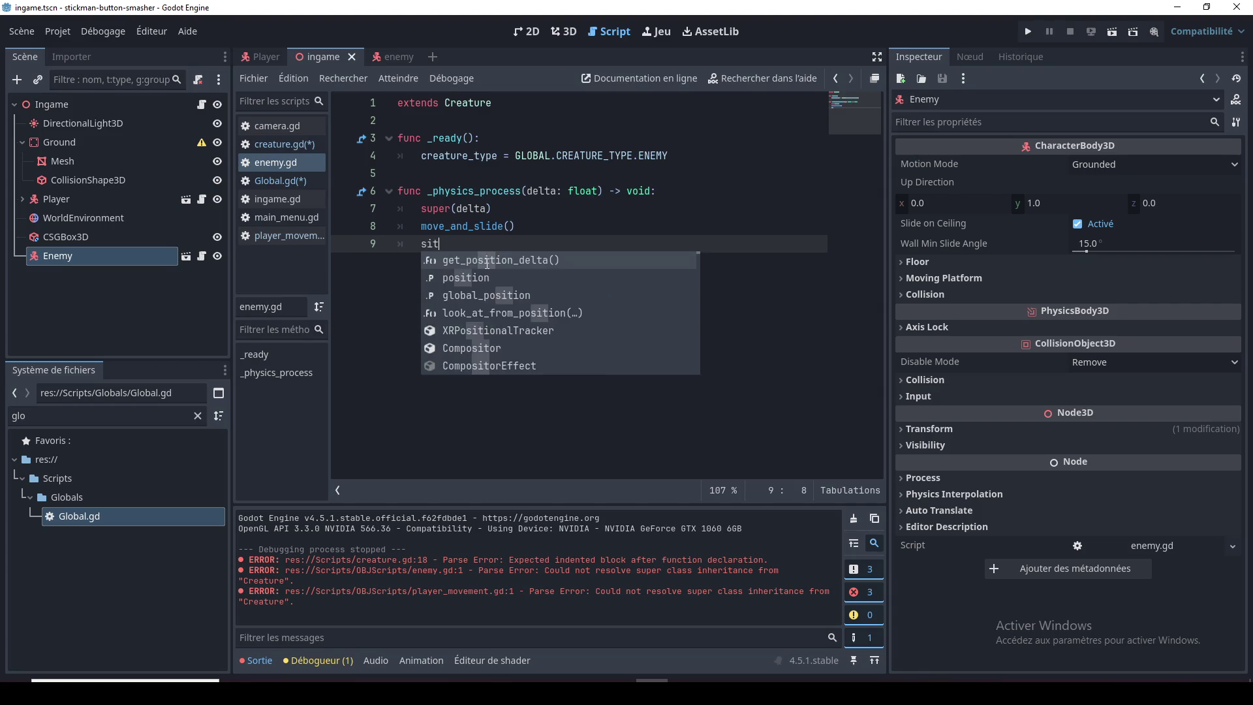
key(BackSpace)
key(BackSpace)
text(wi)
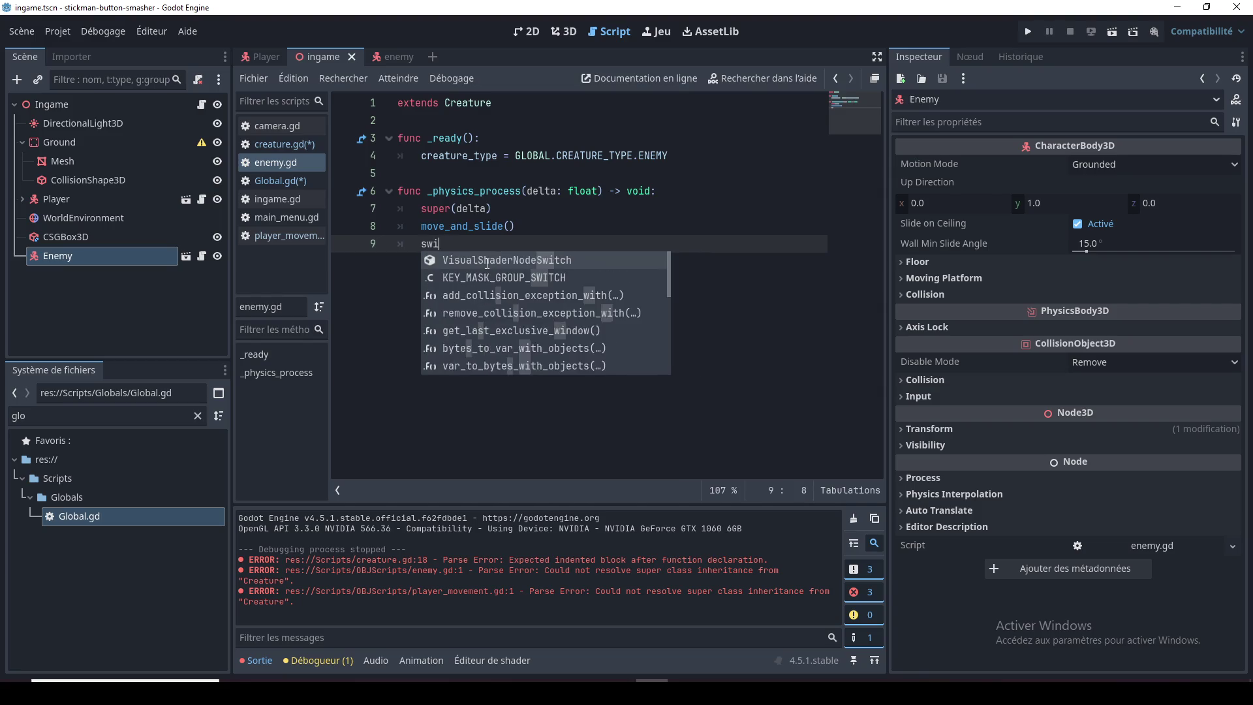
text(tch:)
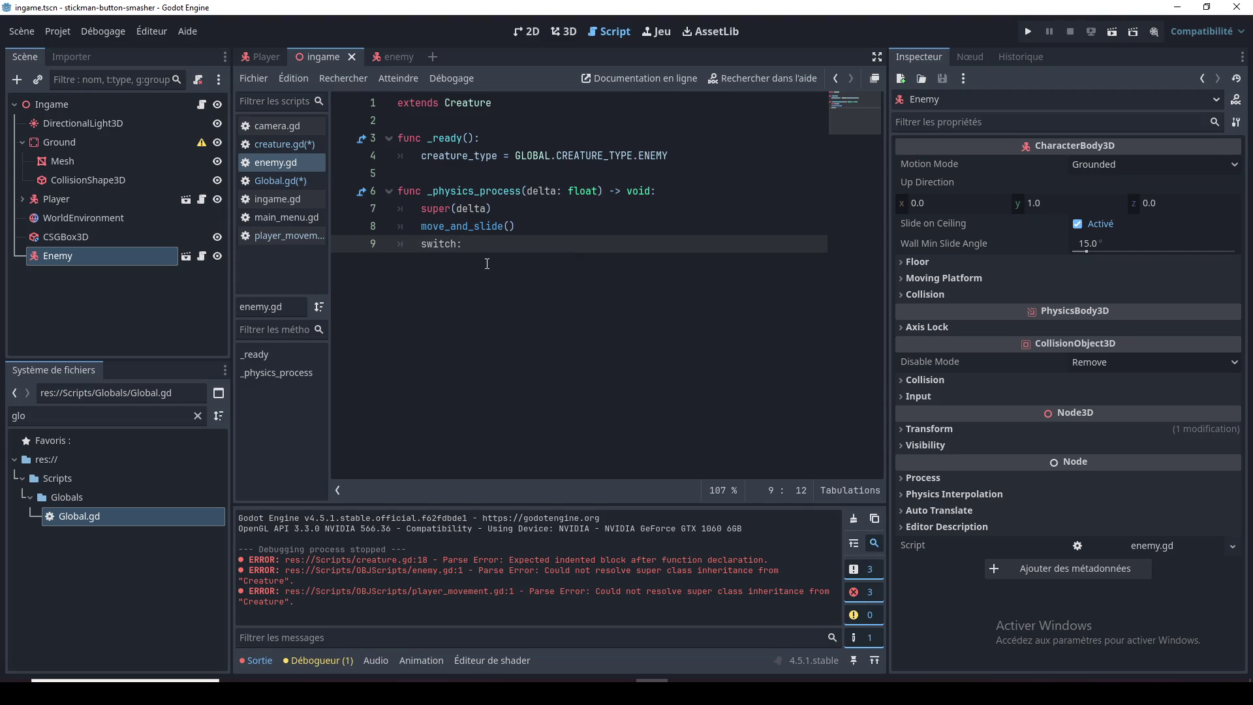
key(Return)
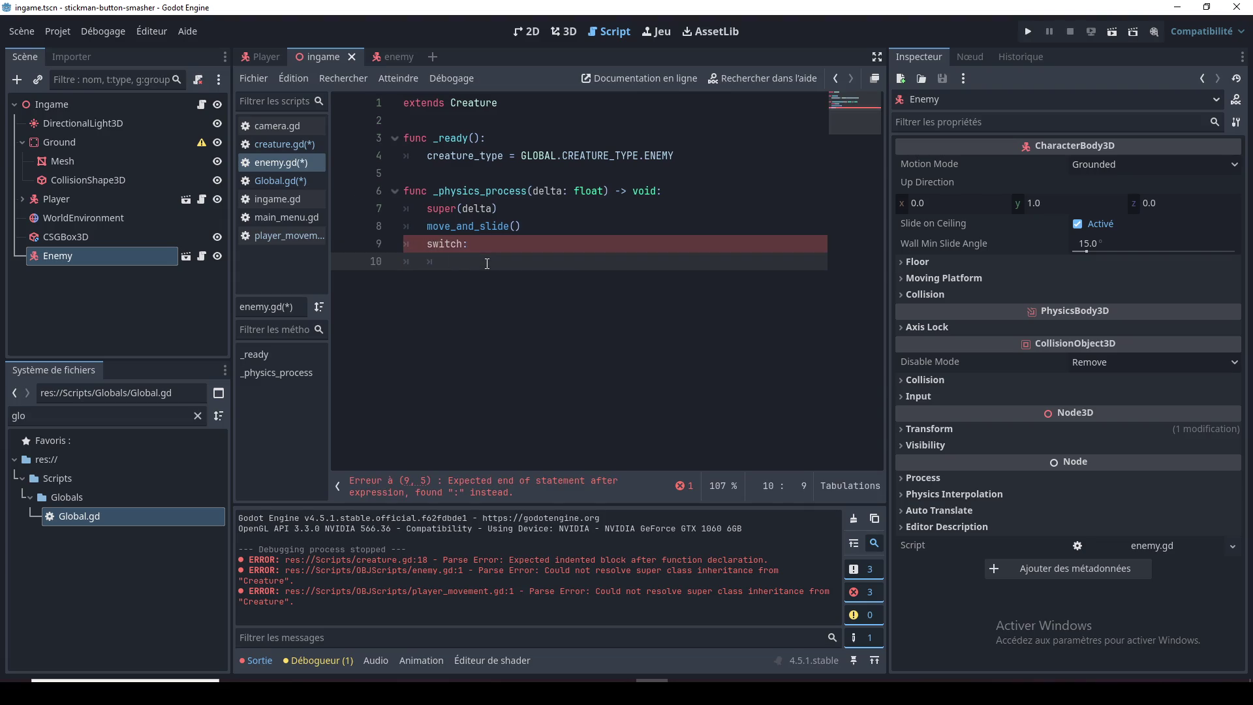
key(Up)
key(Right)
key(Right)
key(ctrl+shift+Left)
key(BackSpace)
text(match)
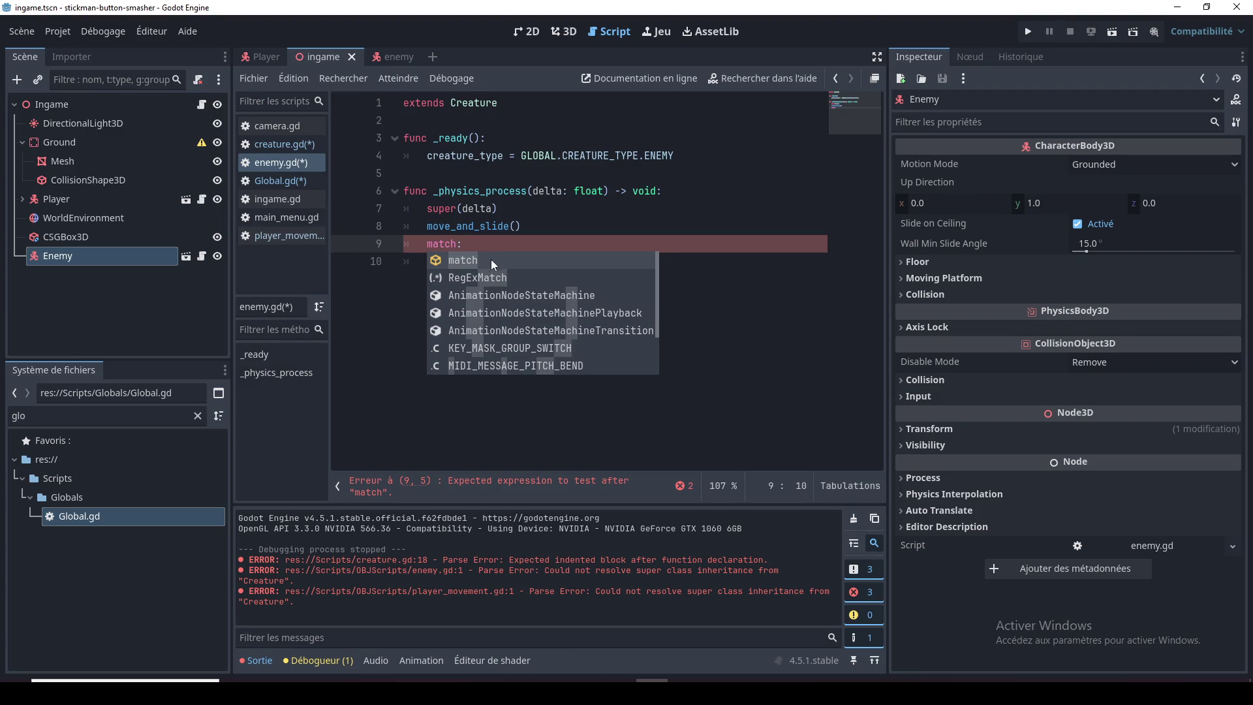
click(506, 244)
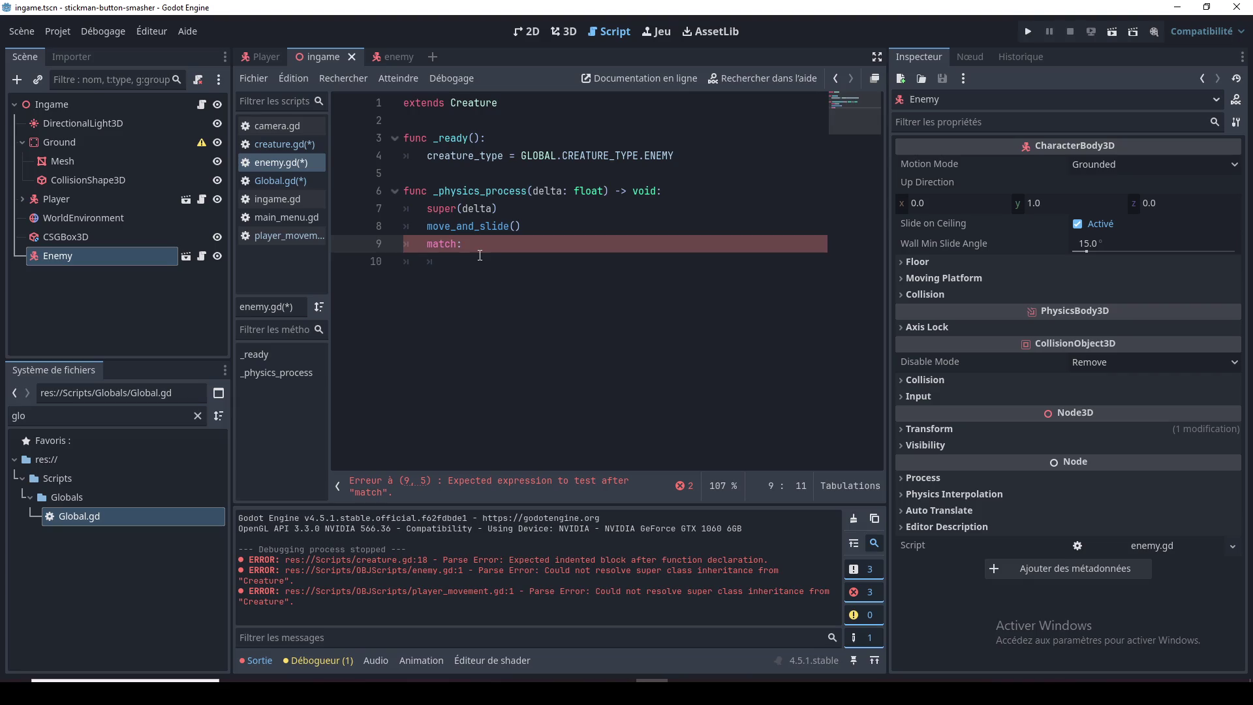
drag(480, 255, 427, 244)
key(BackSpace)
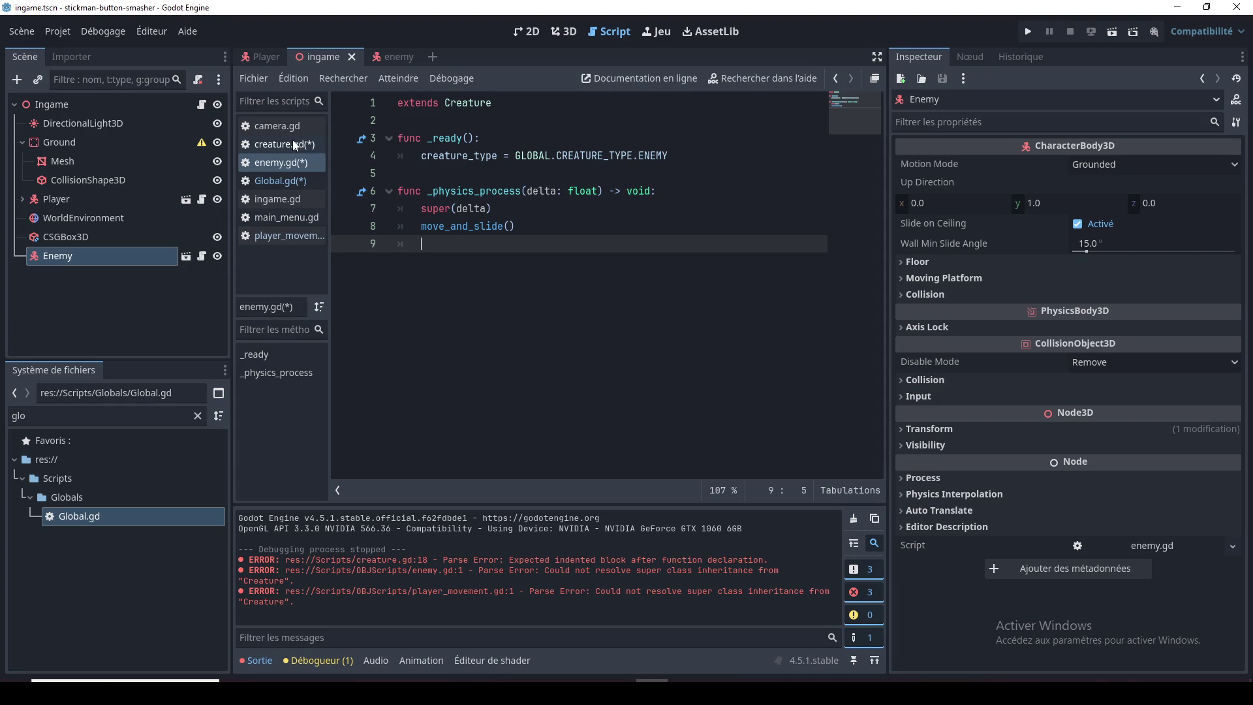
click(280, 181)
Step: Close the CREATURE_TYPE.PLAYER description and delete the dic Dictionary block (lines 11–16)
click(473, 262)
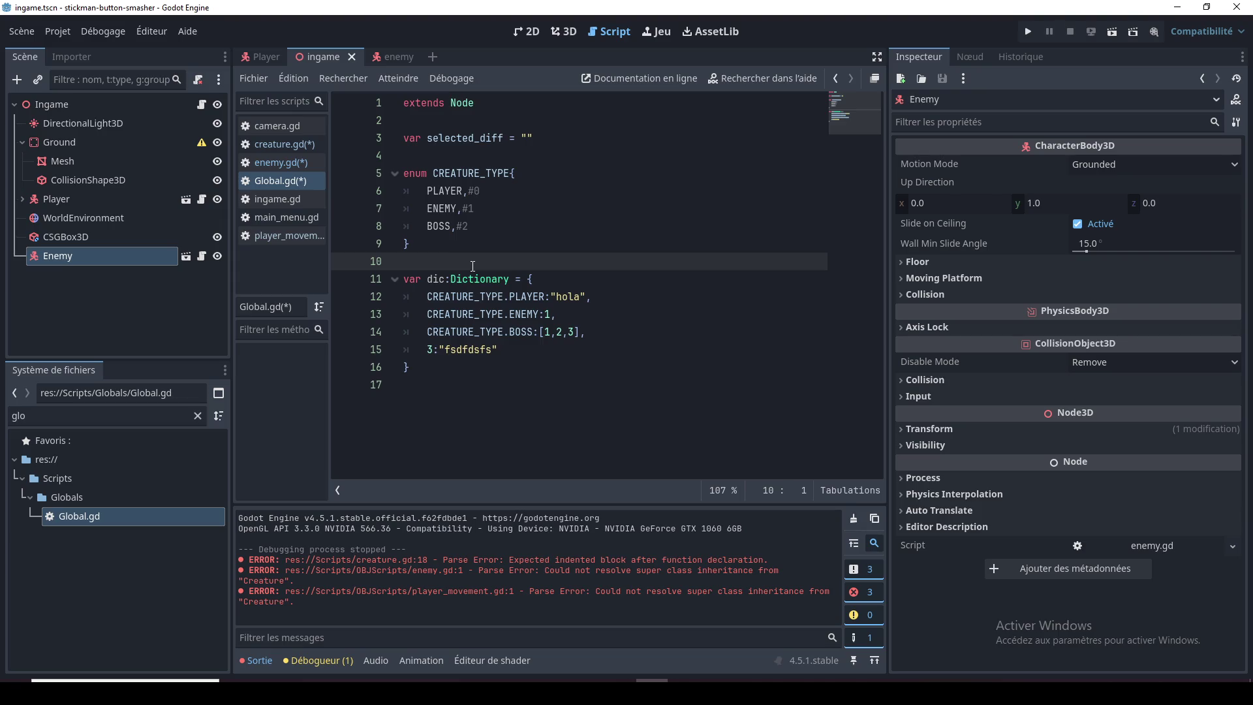
mouse_move(543, 291)
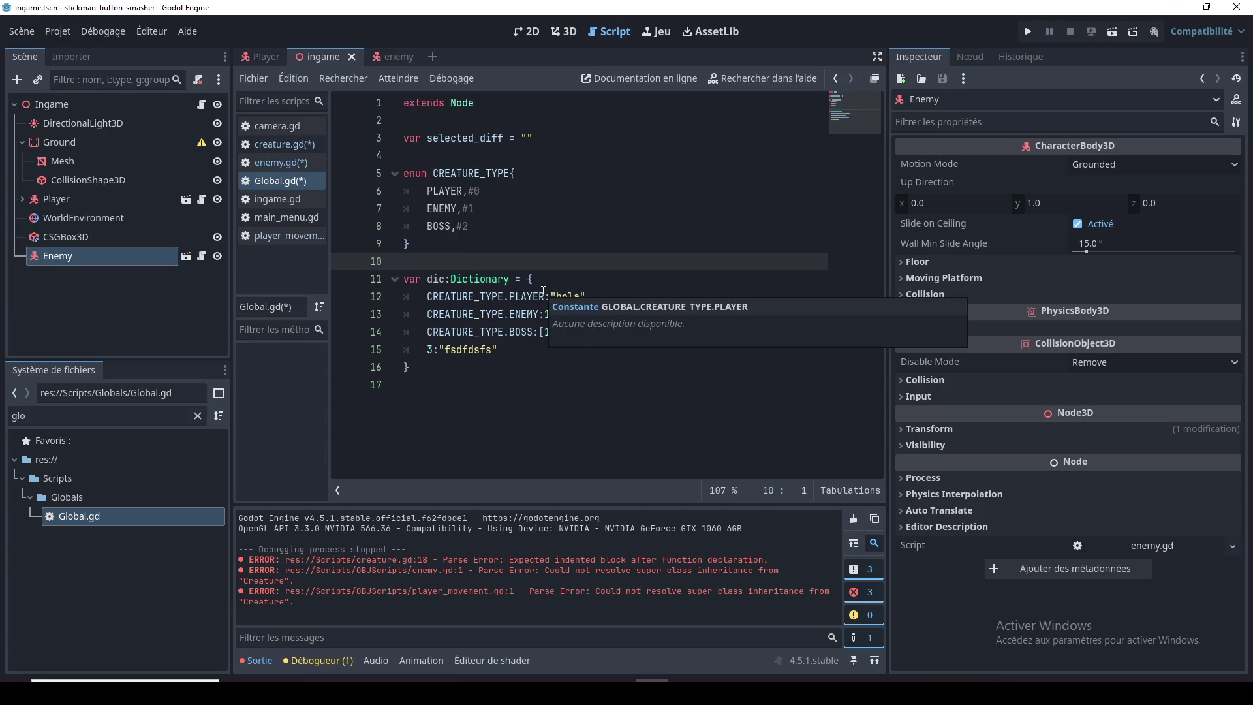
click(515, 366)
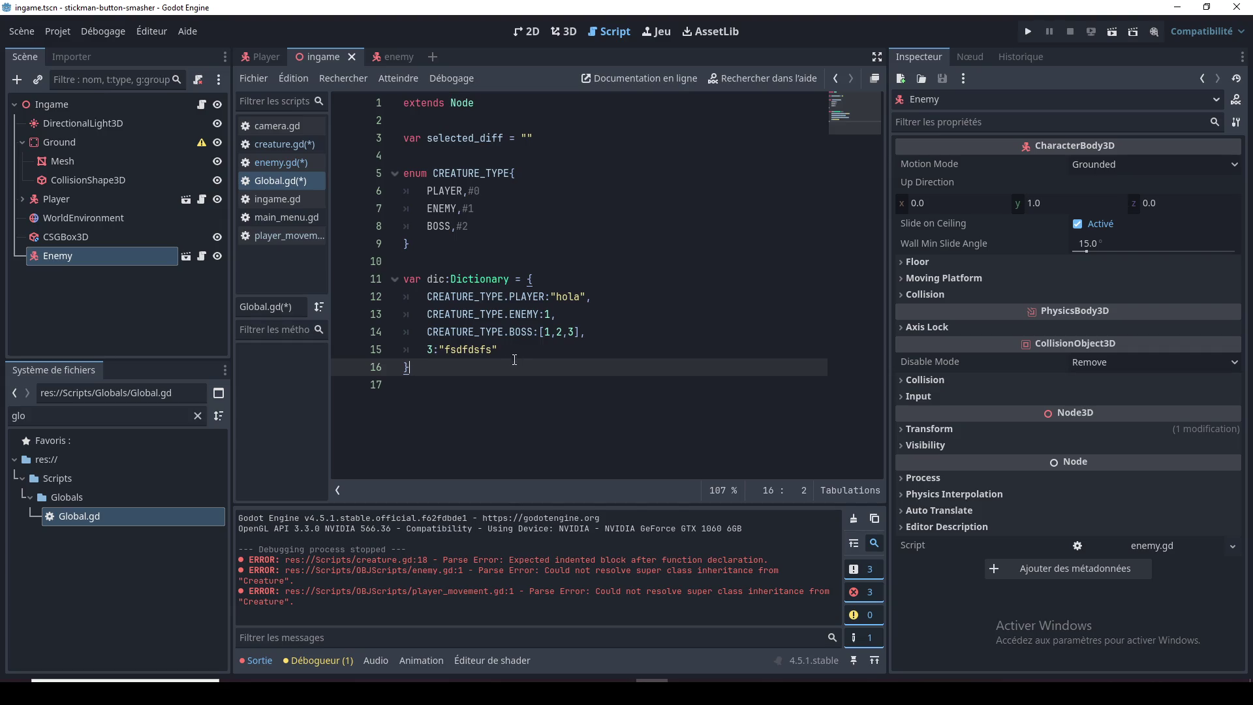
click(480, 280)
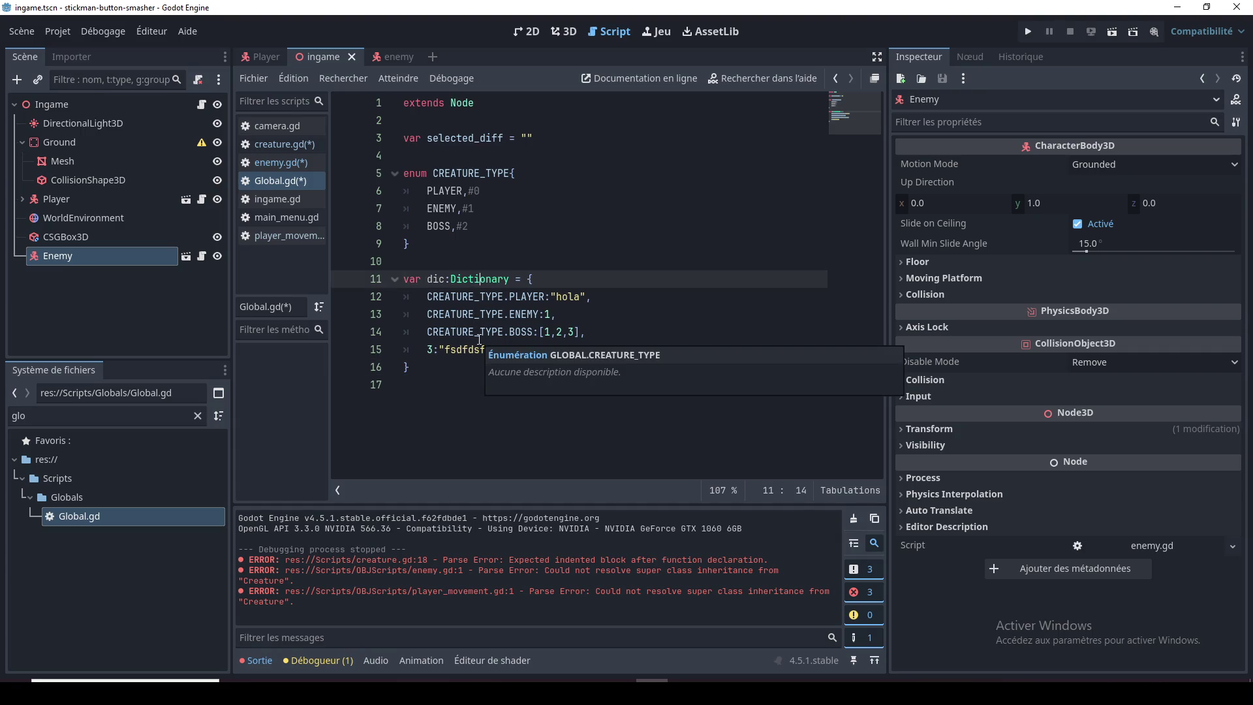
click(433, 435)
click(457, 367)
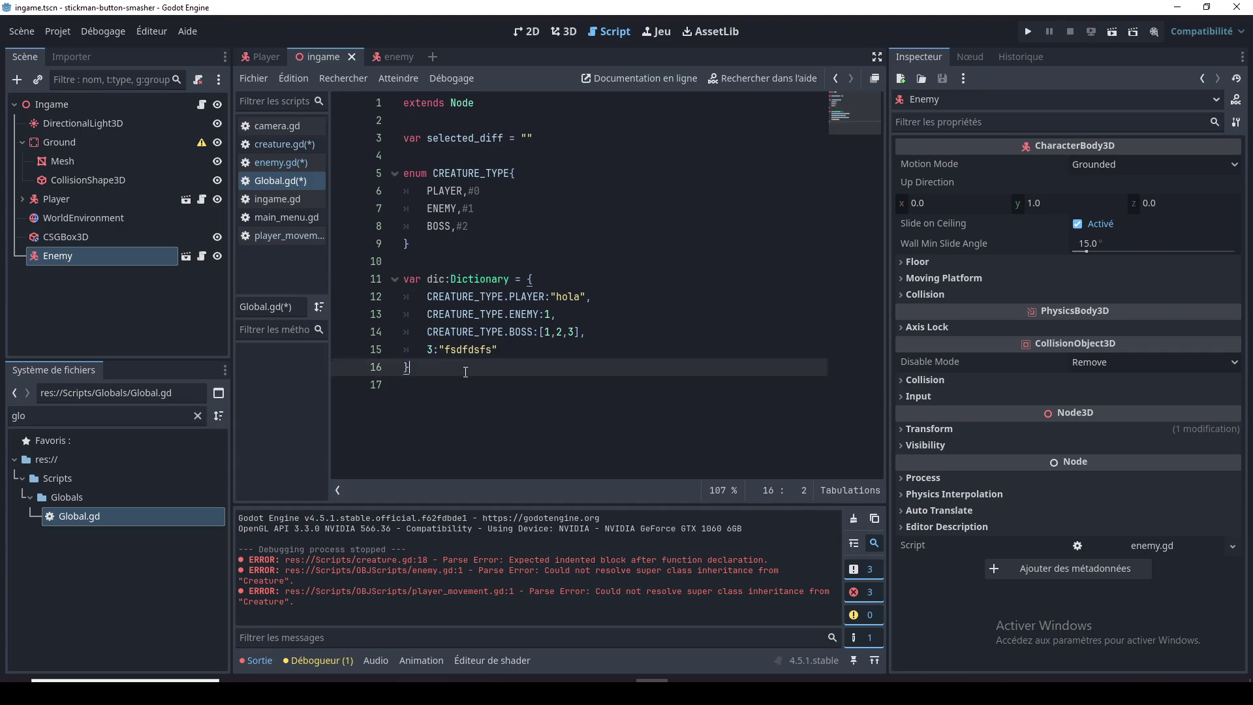
shift+click(400, 284)
key(BackSpace)
click(438, 208)
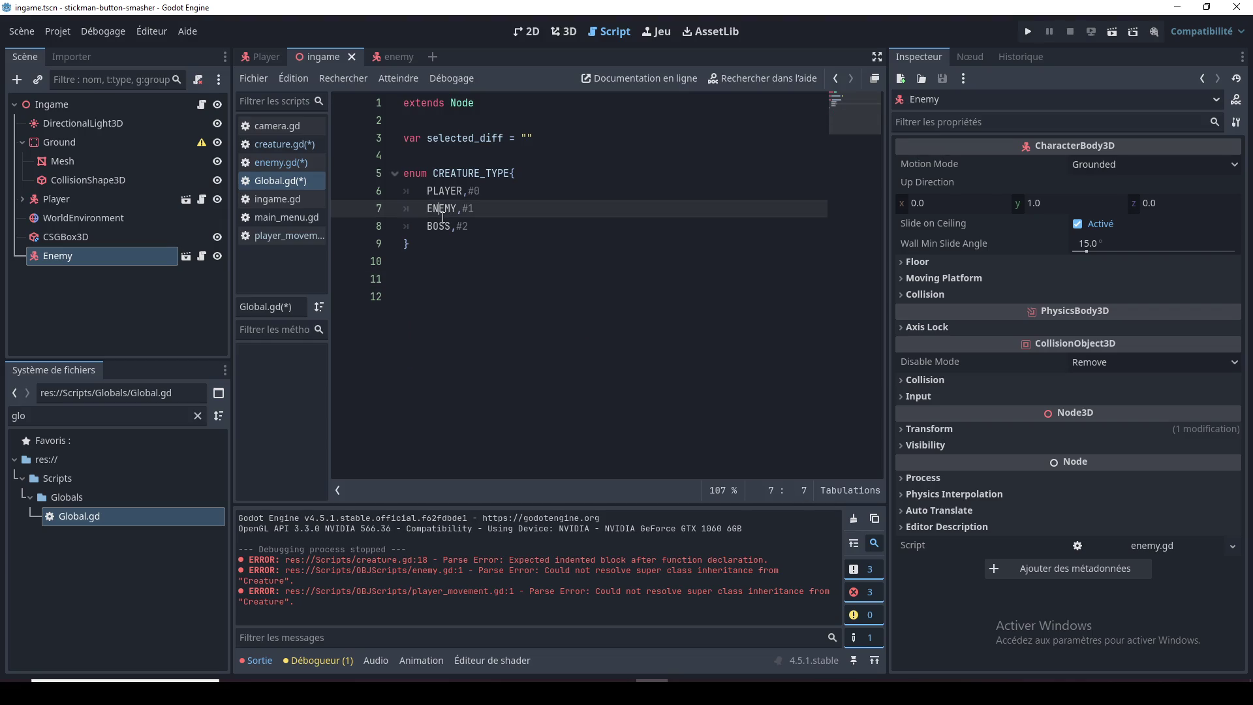
Step: Step through the enum lines in Global.gd, checking the #0–#2 comments
click(457, 173)
click(437, 208)
click(479, 228)
click(467, 262)
click(400, 296)
click(448, 243)
click(457, 278)
click(471, 228)
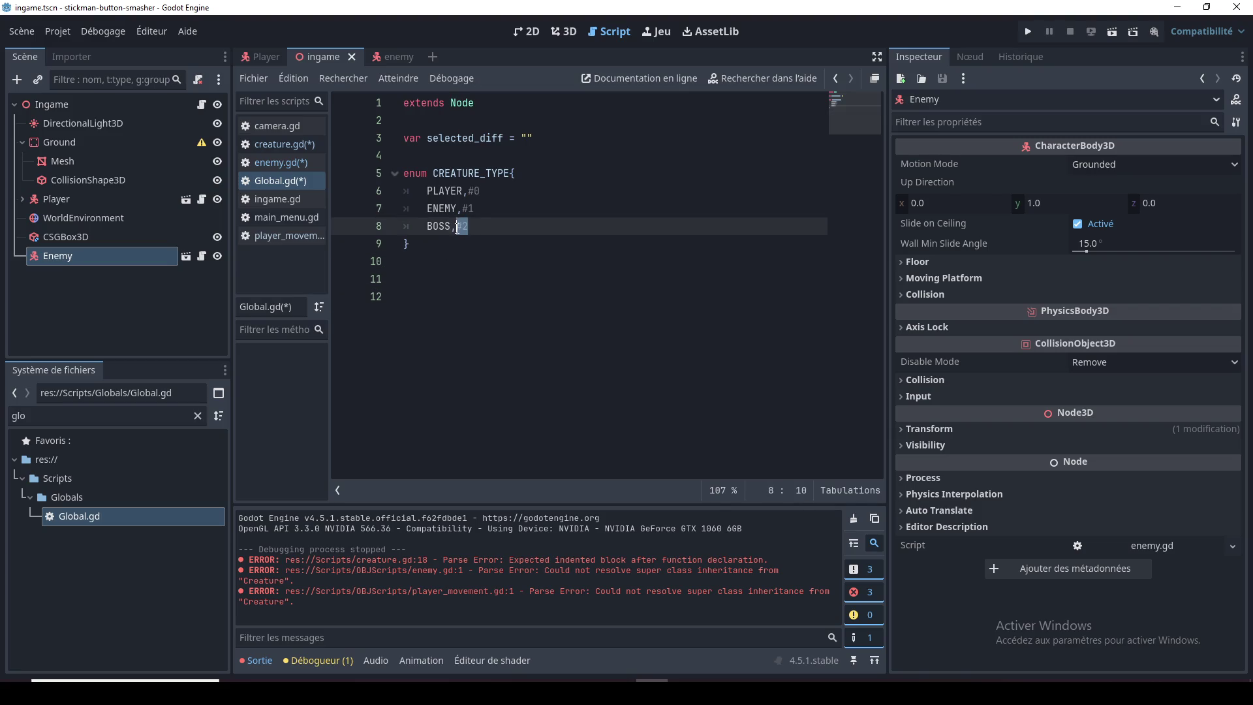
drag(470, 226, 450, 226)
click(474, 209)
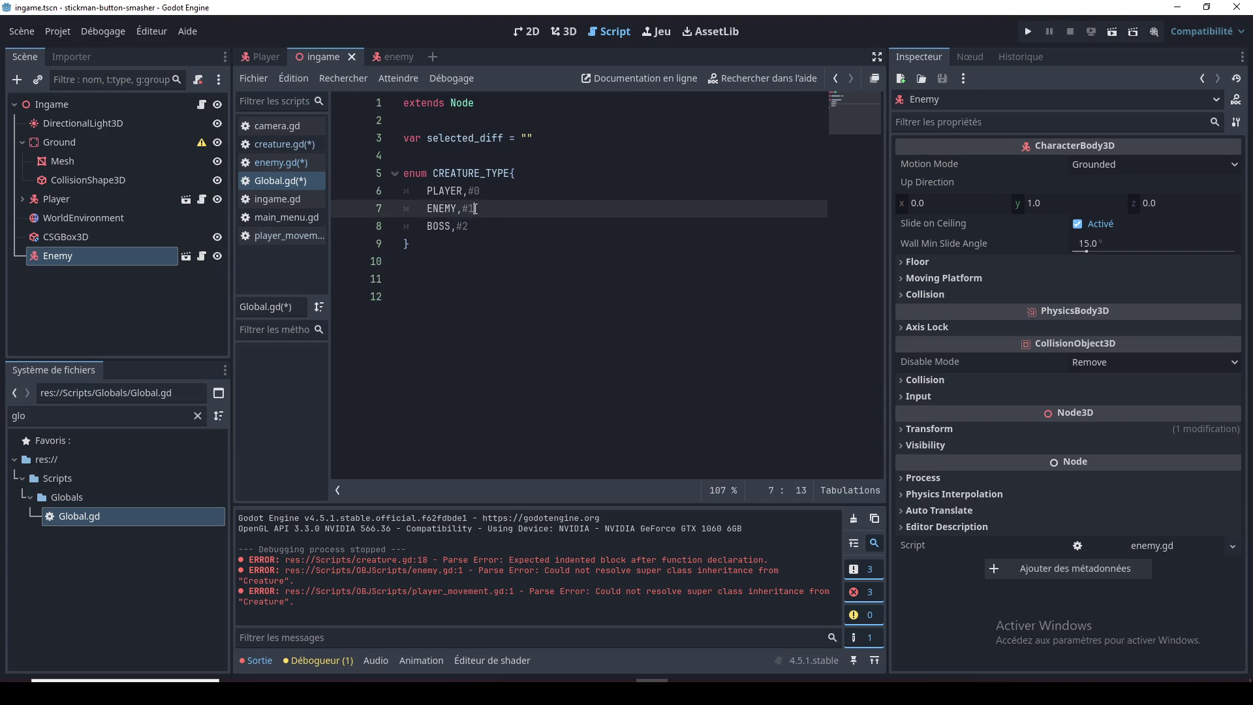
key(Up)
key(Down)
key(Down)
key(Down)
key(Down)
key(Down)
Step: Select the PLAYER, ENEMY and BOSS names in turn on lines 6–8
click(483, 190)
double_click(439, 191)
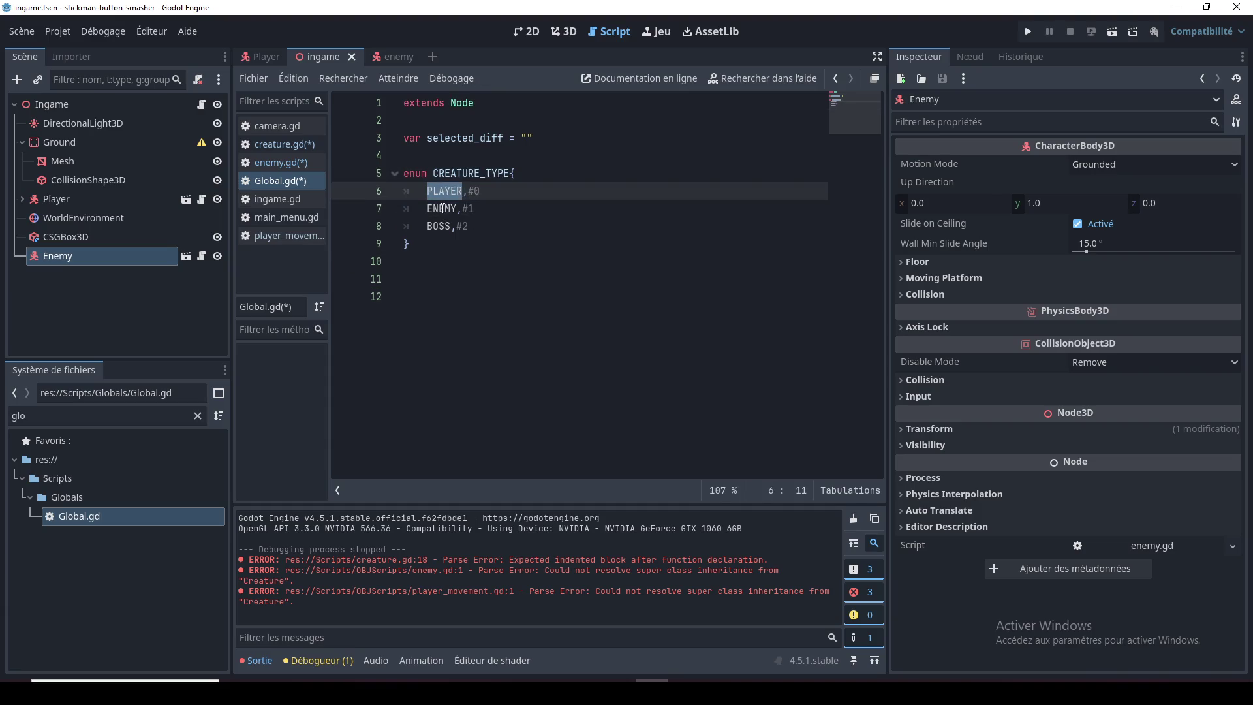
double_click(443, 208)
double_click(438, 226)
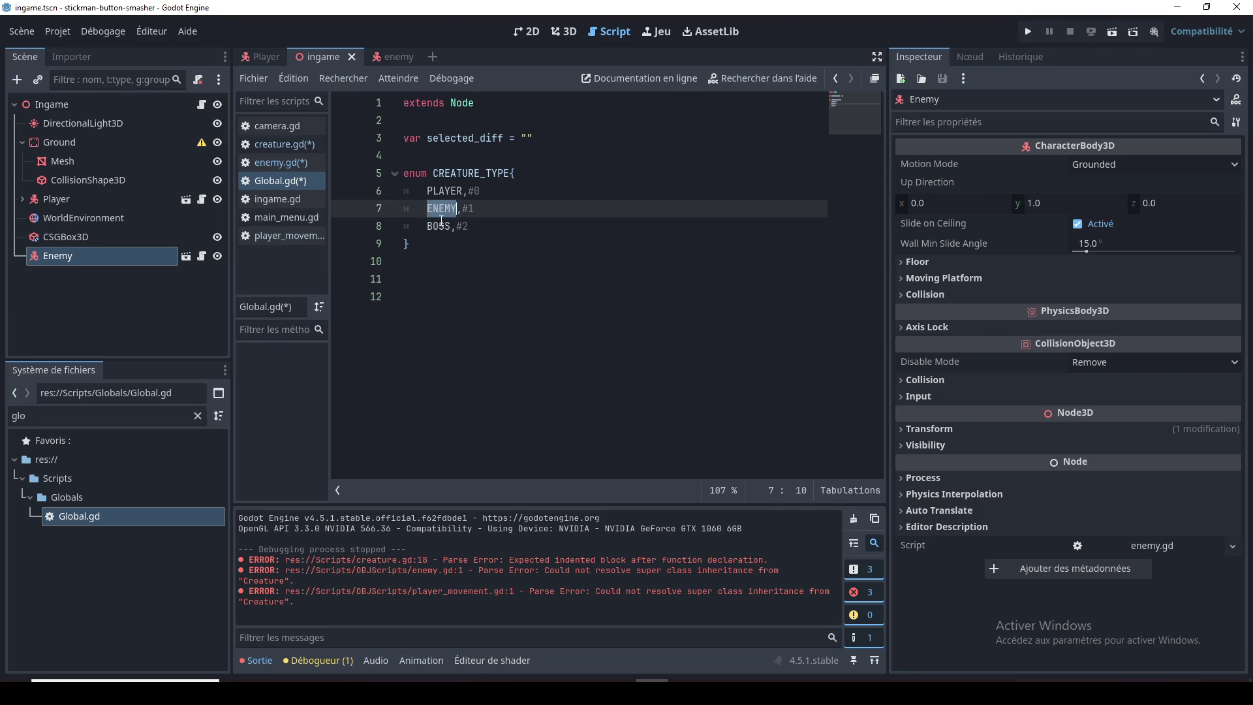
click(442, 282)
click(432, 319)
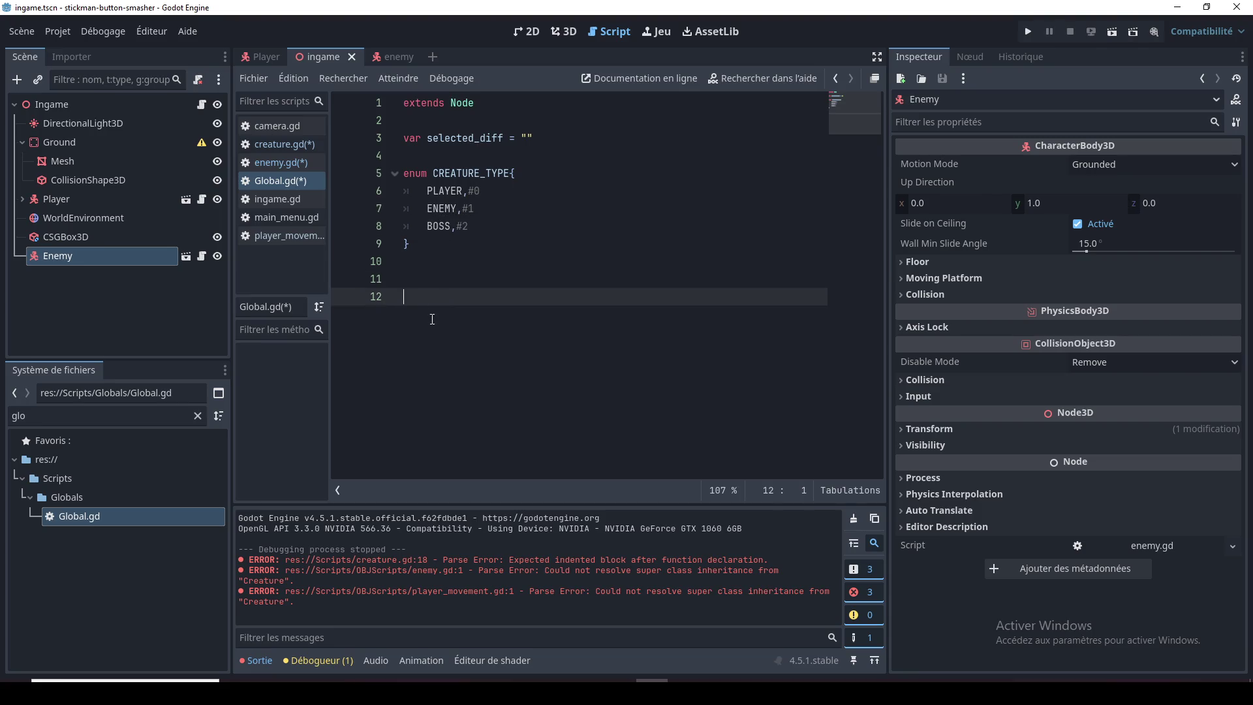
Step: Switch to creature.gd and save the scripts with Ctrl+S
click(304, 146)
key(ctrl+s)
click(504, 256)
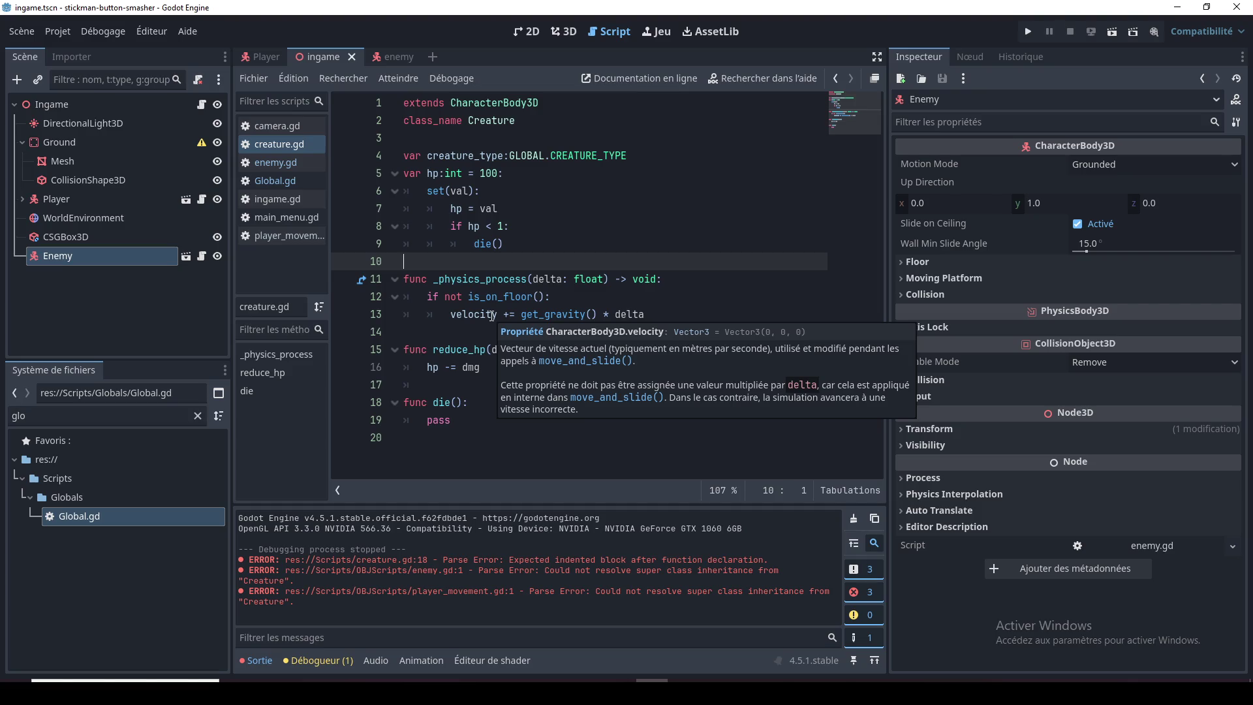
Step: Review the creature.gd script from _physics_process down to the die() function and call
click(483, 279)
click(480, 299)
click(478, 320)
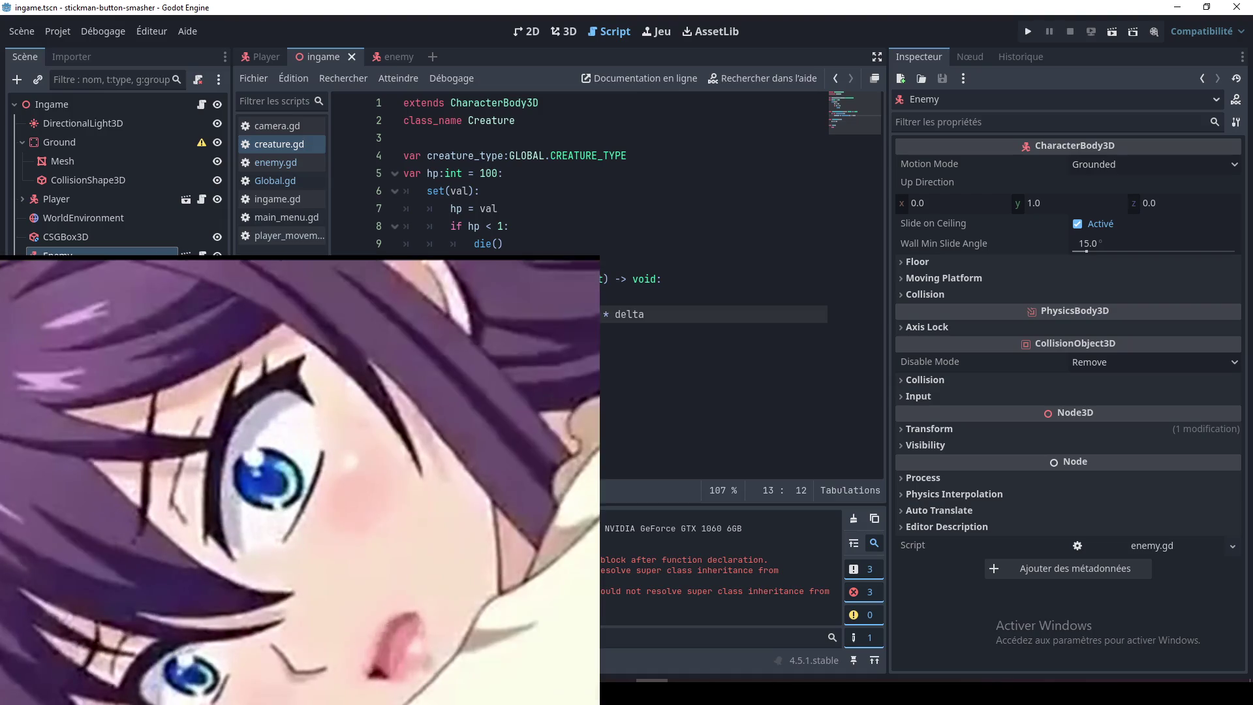
key(Down)
key(Down)
key(Down)
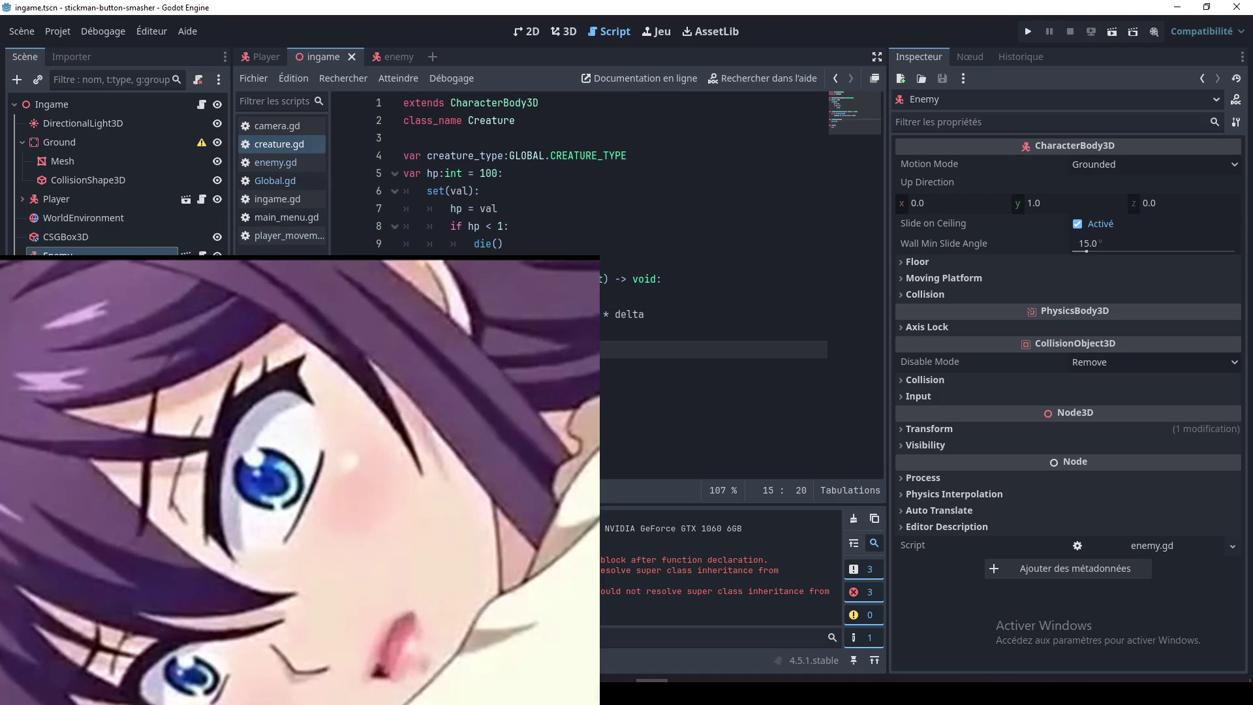
click(403, 437)
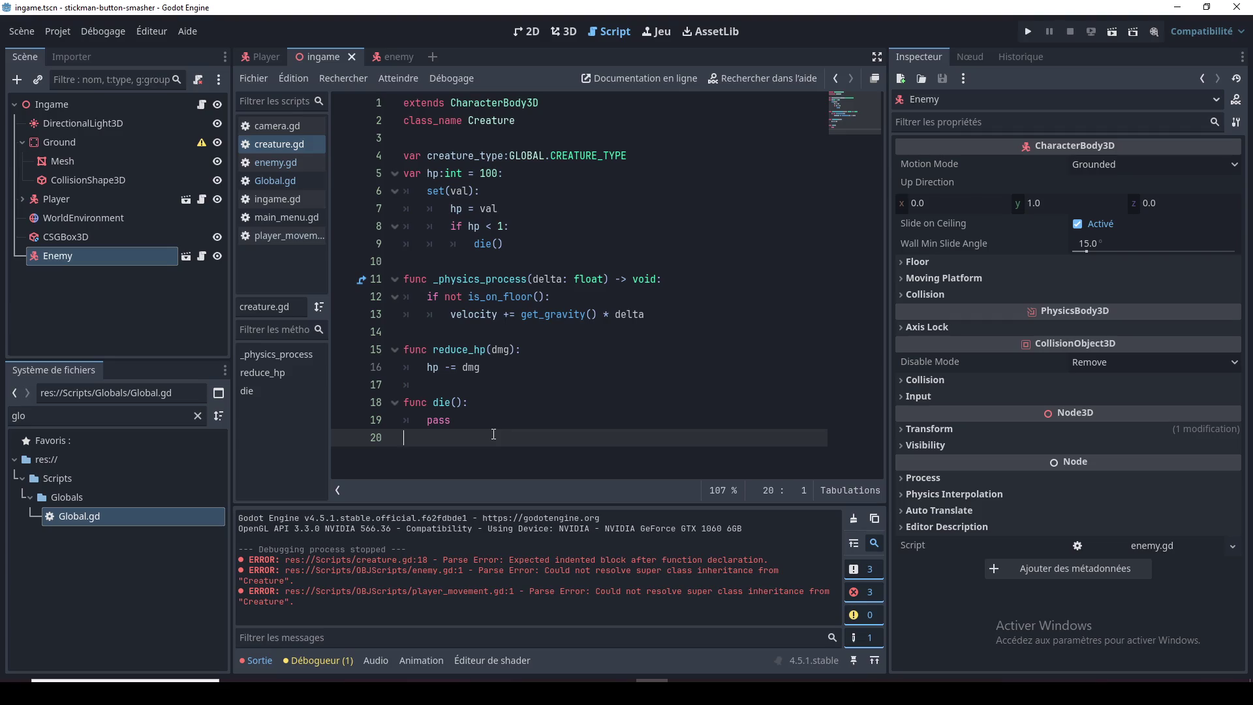
click(501, 400)
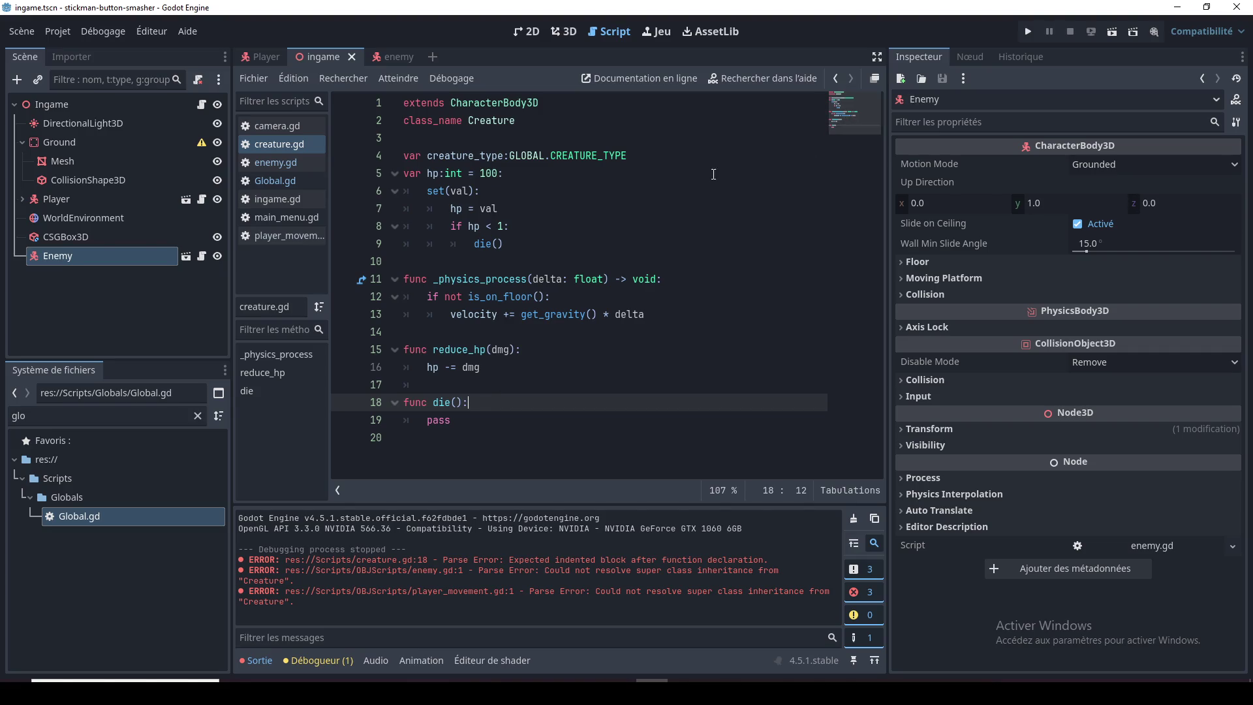
click(801, 173)
key(Down)
key(Down)
key(Down)
click(716, 261)
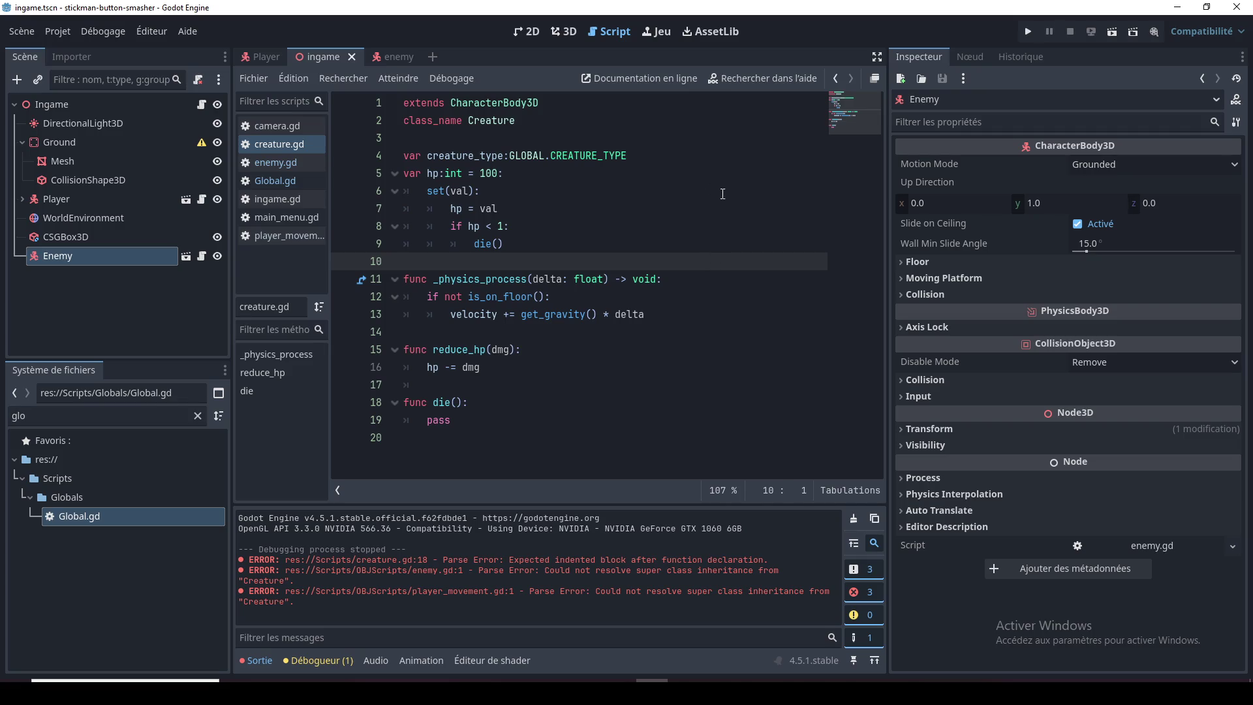
Step: Switch to the 3D view of the ingame scene and orbit around the box and stickman
click(556, 31)
drag(640, 268, 635, 178)
drag(511, 226, 693, 262)
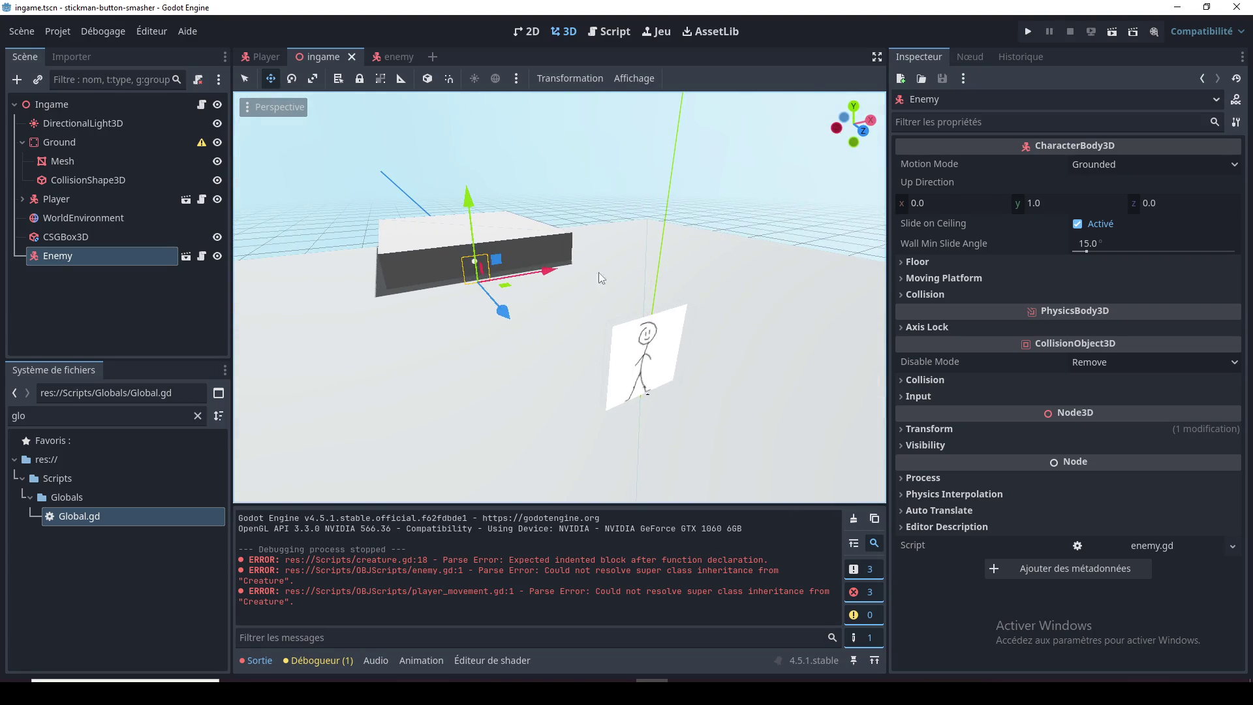
Step: Move the Enemy along its Z axis, select CSGBox3D, and switch over to Discord
mouse_move(490, 312)
mouse_down()
mouse_move(519, 347)
mouse_move(648, 390)
mouse_move(626, 335)
mouse_move(722, 370)
mouse_move(727, 431)
mouse_move(696, 424)
mouse_move(582, 333)
mouse_move(401, 349)
mouse_move(766, 448)
mouse_move(745, 379)
mouse_move(738, 391)
mouse_move(773, 409)
mouse_move(552, 355)
mouse_move(785, 410)
mouse_move(667, 355)
mouse_move(574, 291)
mouse_move(660, 381)
mouse_move(641, 357)
mouse_move(575, 367)
mouse_move(656, 384)
mouse_move(607, 379)
mouse_move(655, 415)
mouse_move(369, 377)
mouse_move(608, 420)
mouse_move(460, 408)
mouse_move(506, 419)
mouse_move(433, 416)
mouse_move(374, 433)
mouse_up()
scroll(372, 432, up, 2)
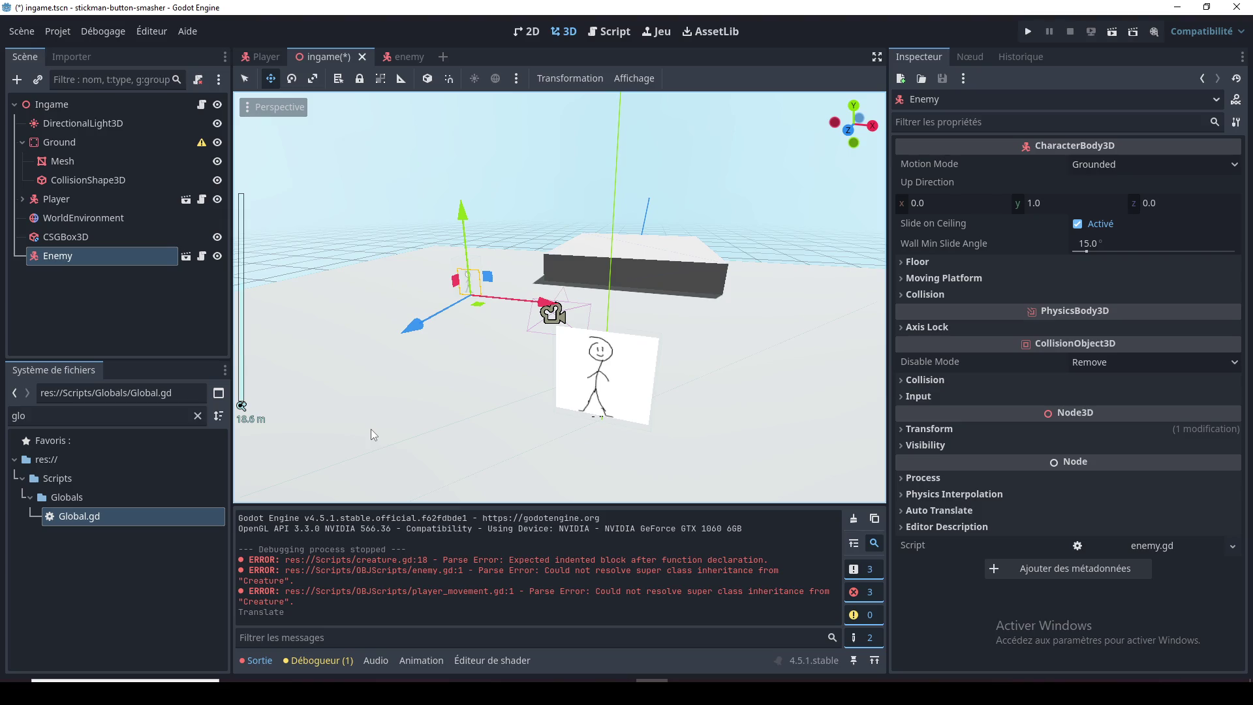
drag(378, 429, 439, 419)
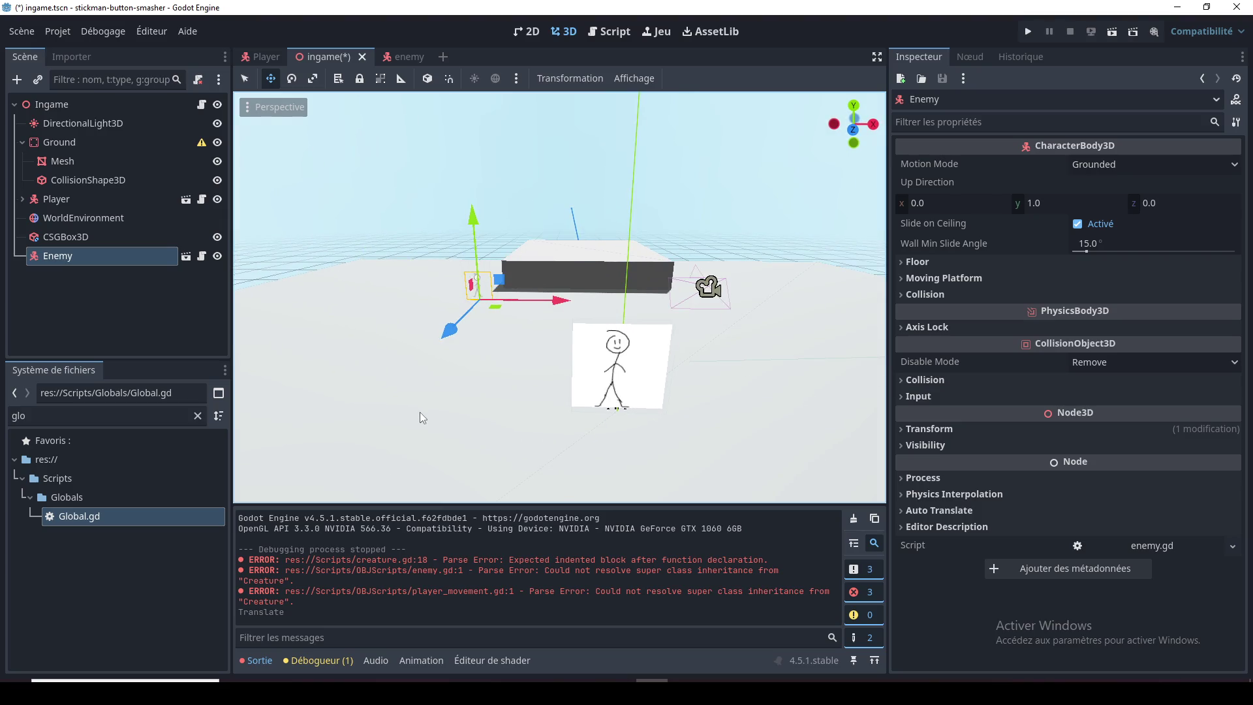
click(69, 238)
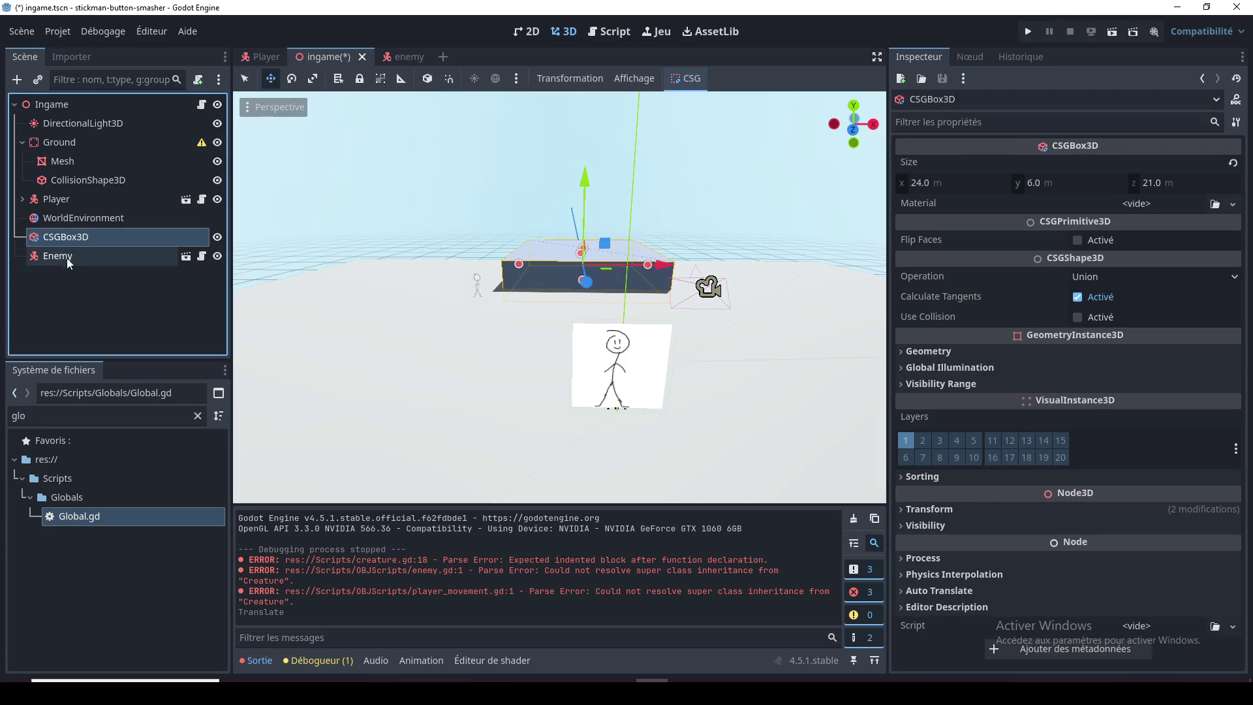
key(alt+Tab)
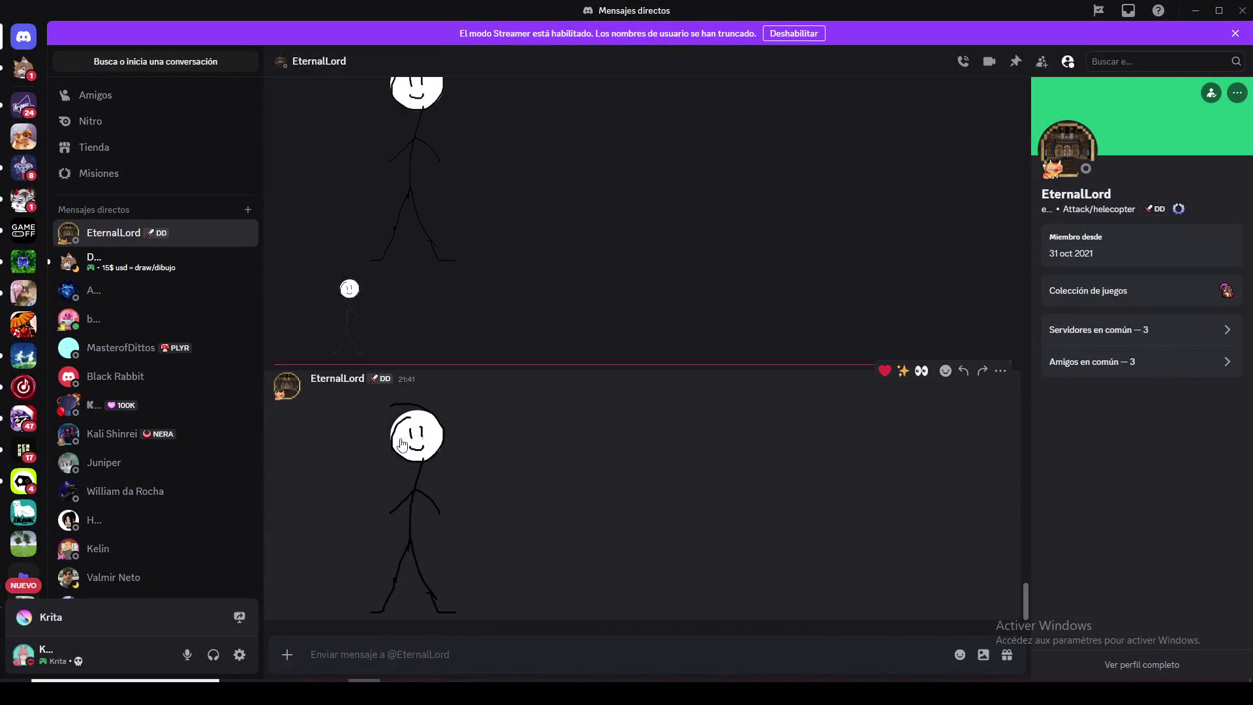
Step: Save the stickman drawing from the Discord chat to the Desktop as player_transparent.png
click(401, 445)
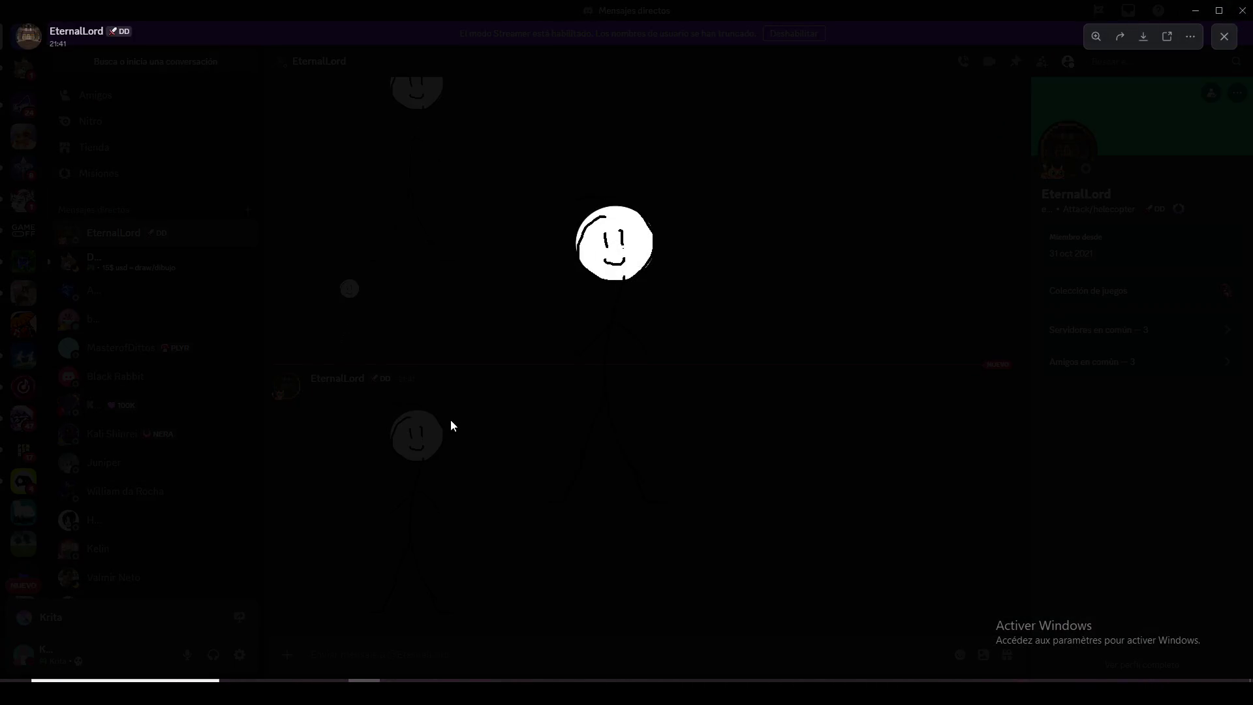
click(627, 235)
right_click(620, 243)
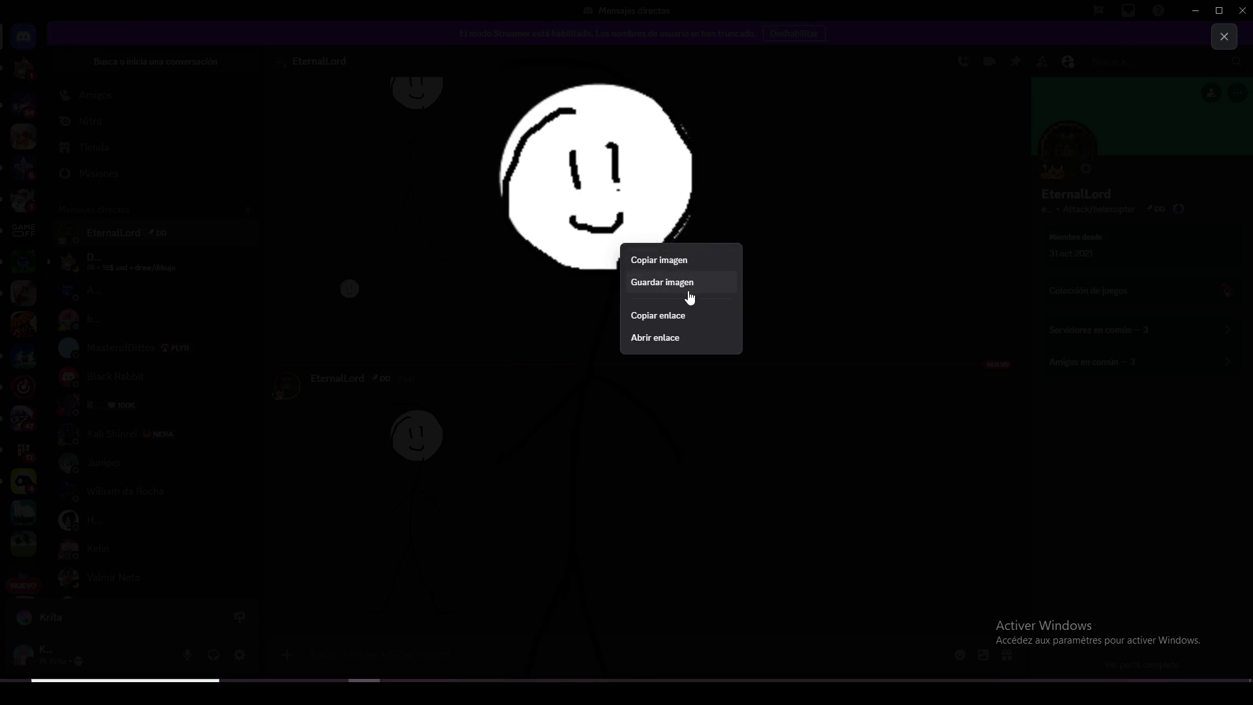
click(662, 282)
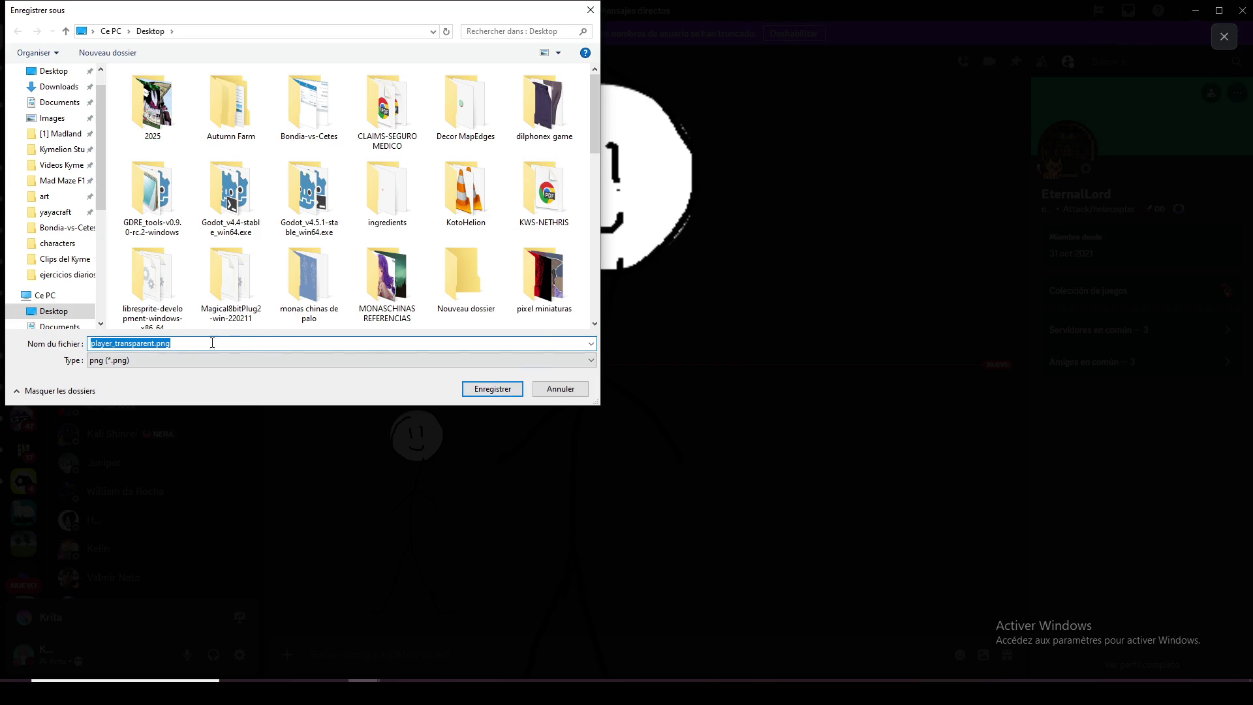
click(154, 343)
text(3)
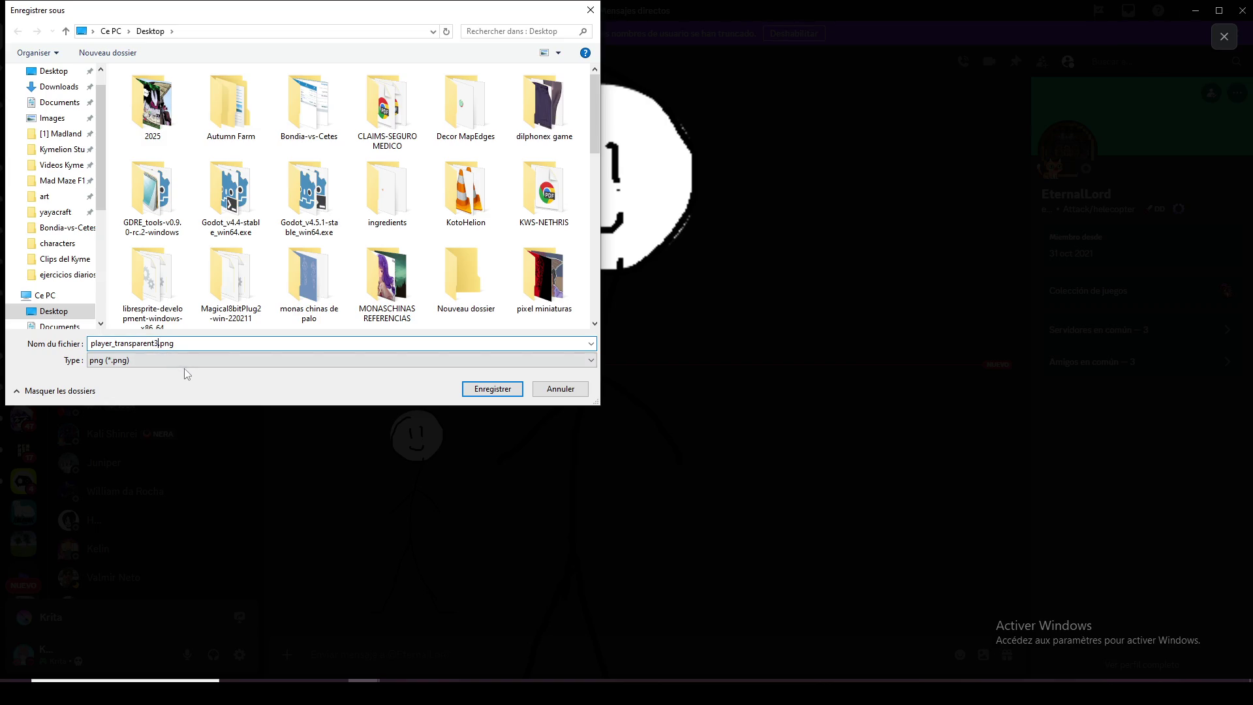
click(506, 387)
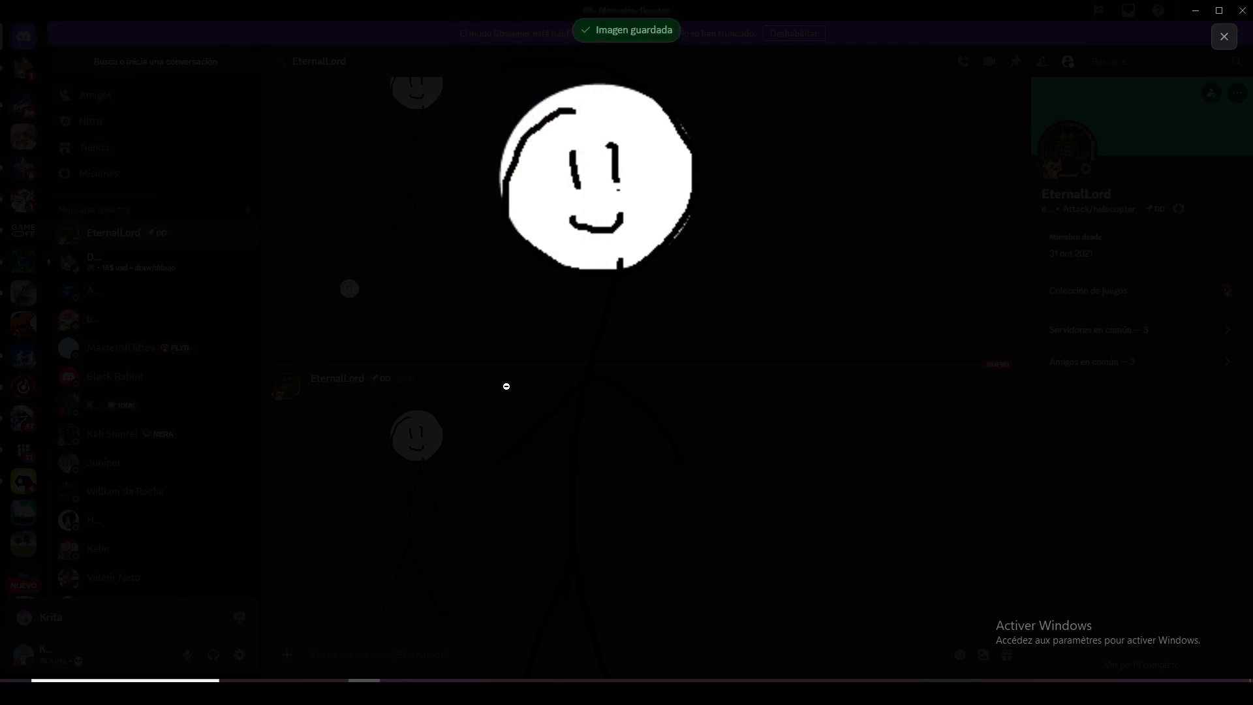
Step: Reset the image viewer's zoom, close the viewer, and return to Godot
click(785, 468)
click(783, 470)
click(791, 520)
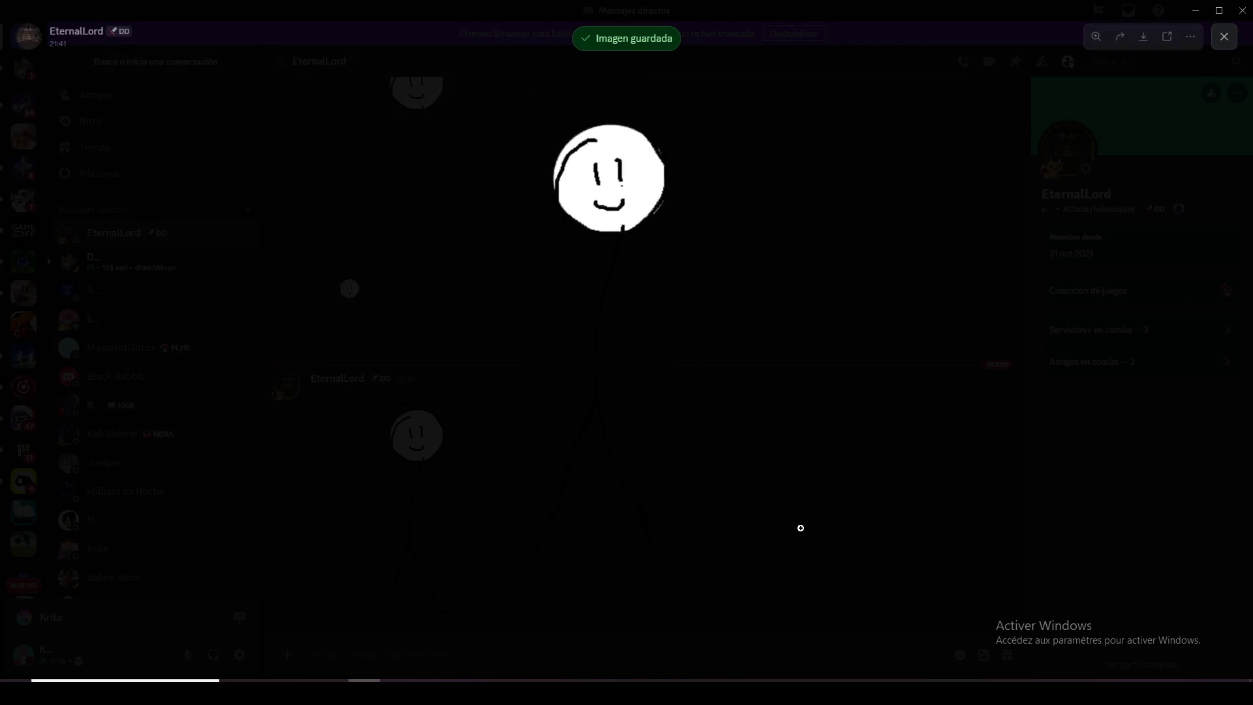
click(805, 515)
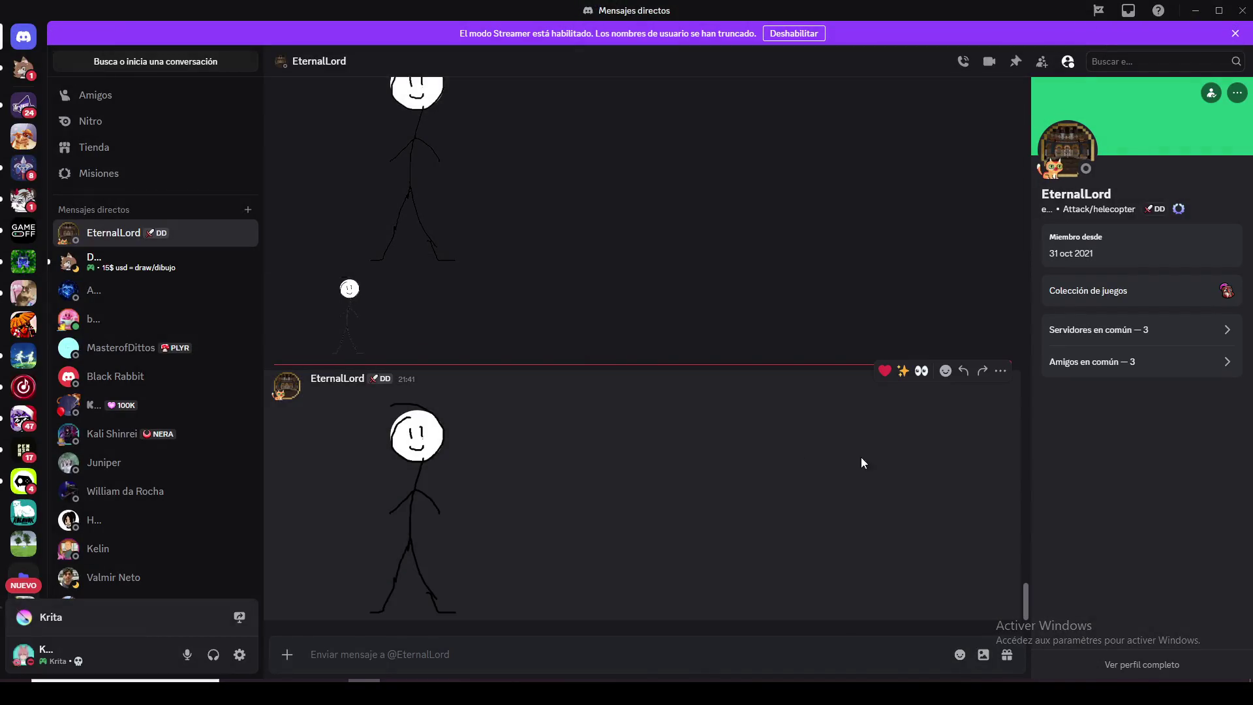
key(alt+Tab)
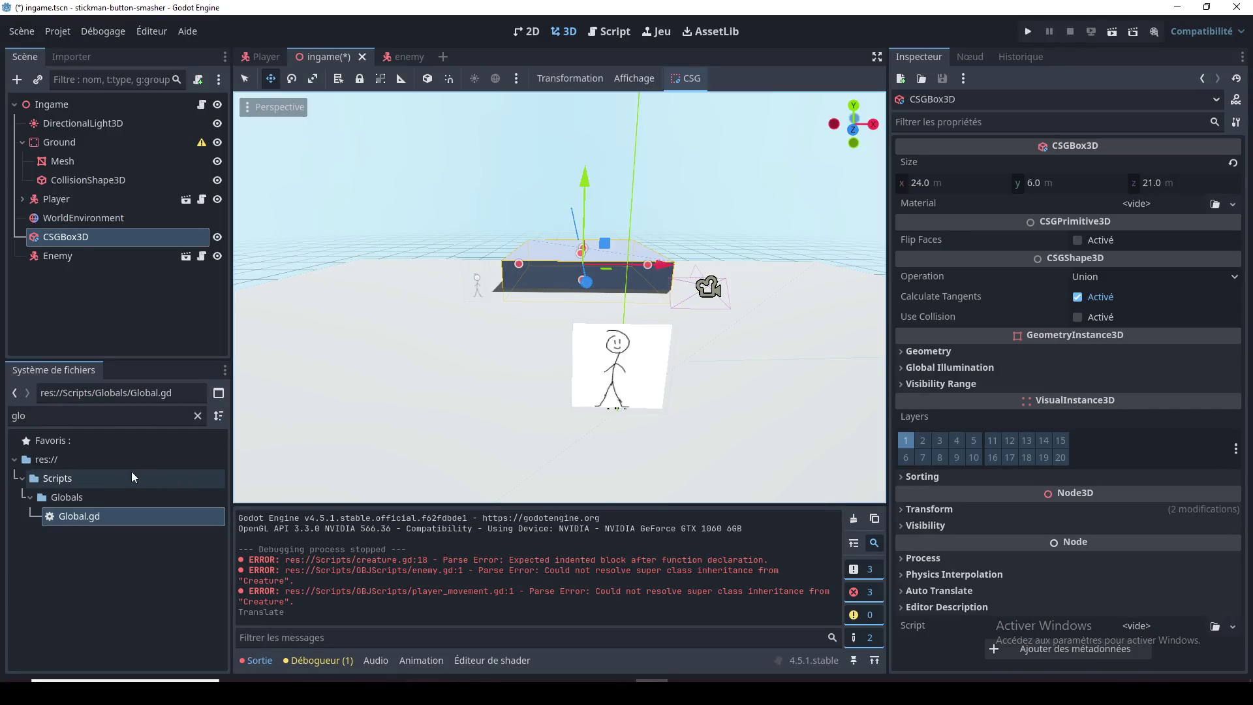
Step: Collapse Globals, clear the 'glo' filter, open res://art/, and drag player.png from the desktop
click(32, 497)
click(48, 478)
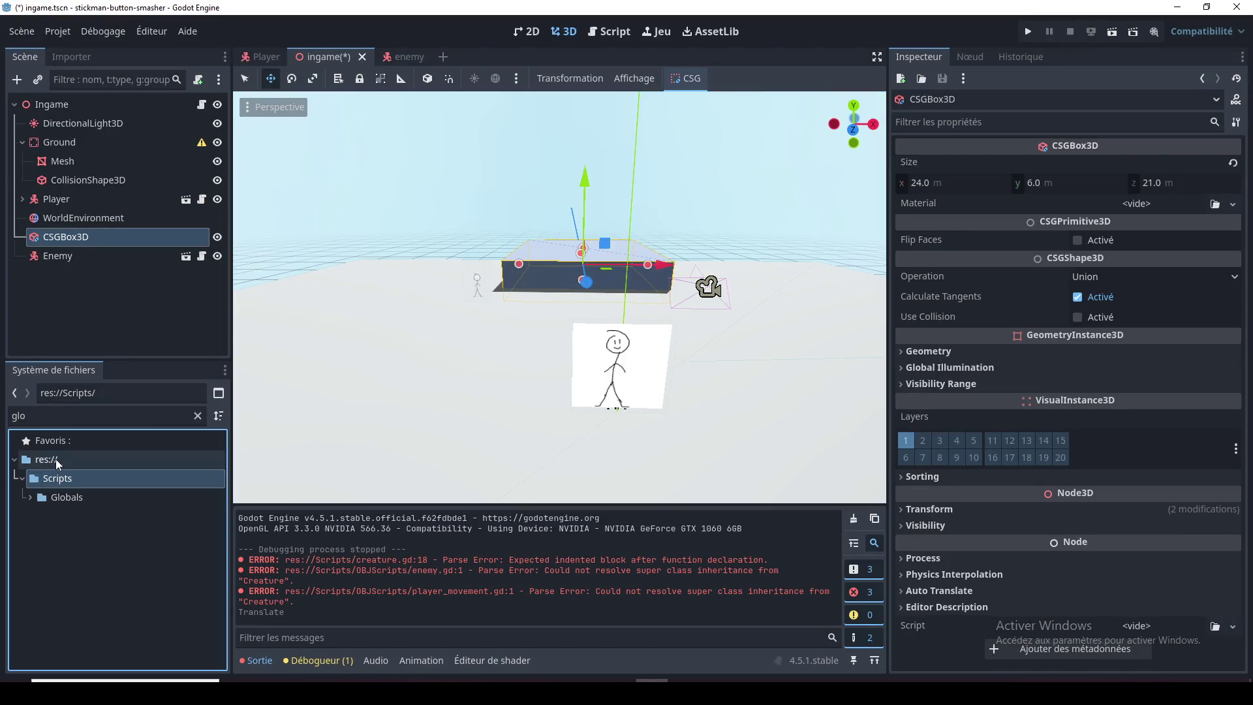
click(197, 415)
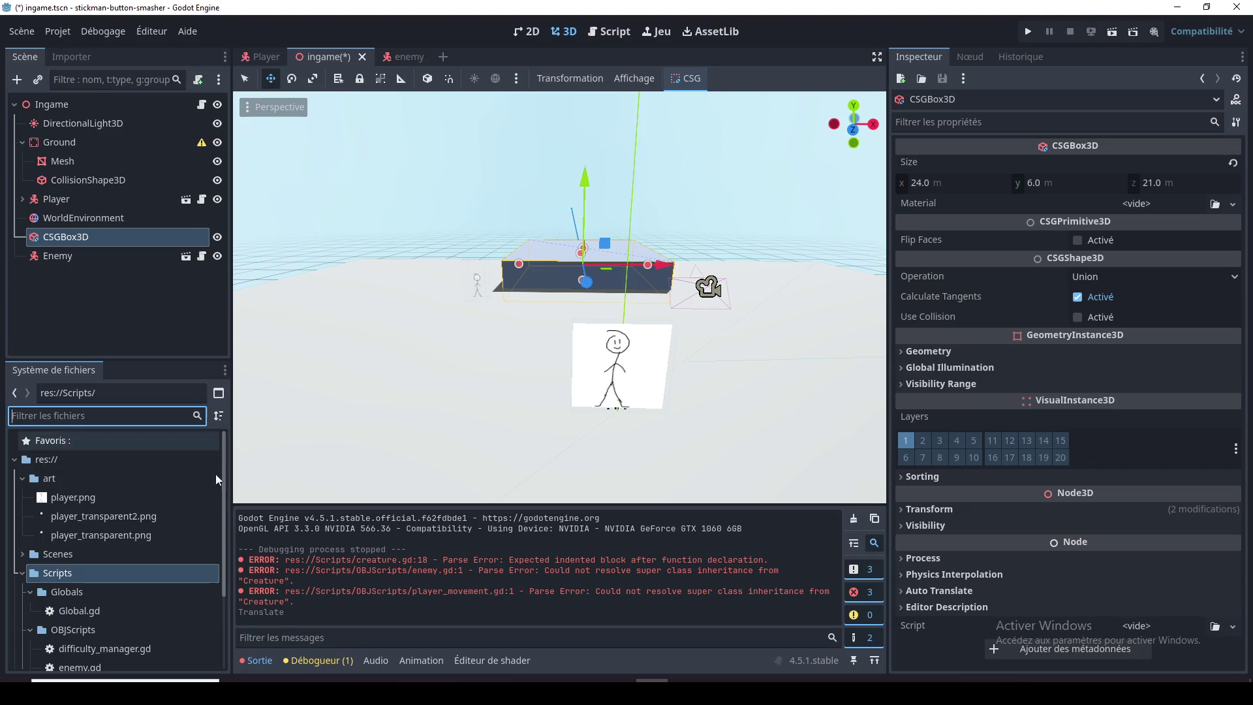
click(64, 479)
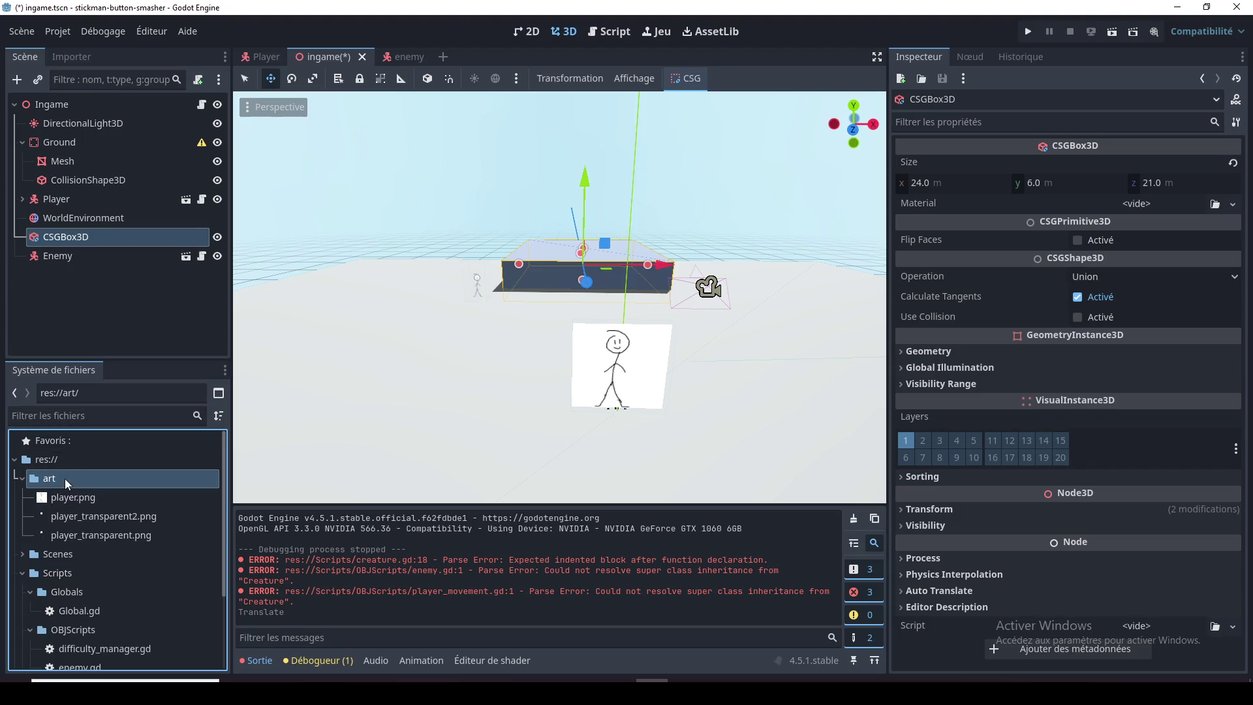
key(super+d)
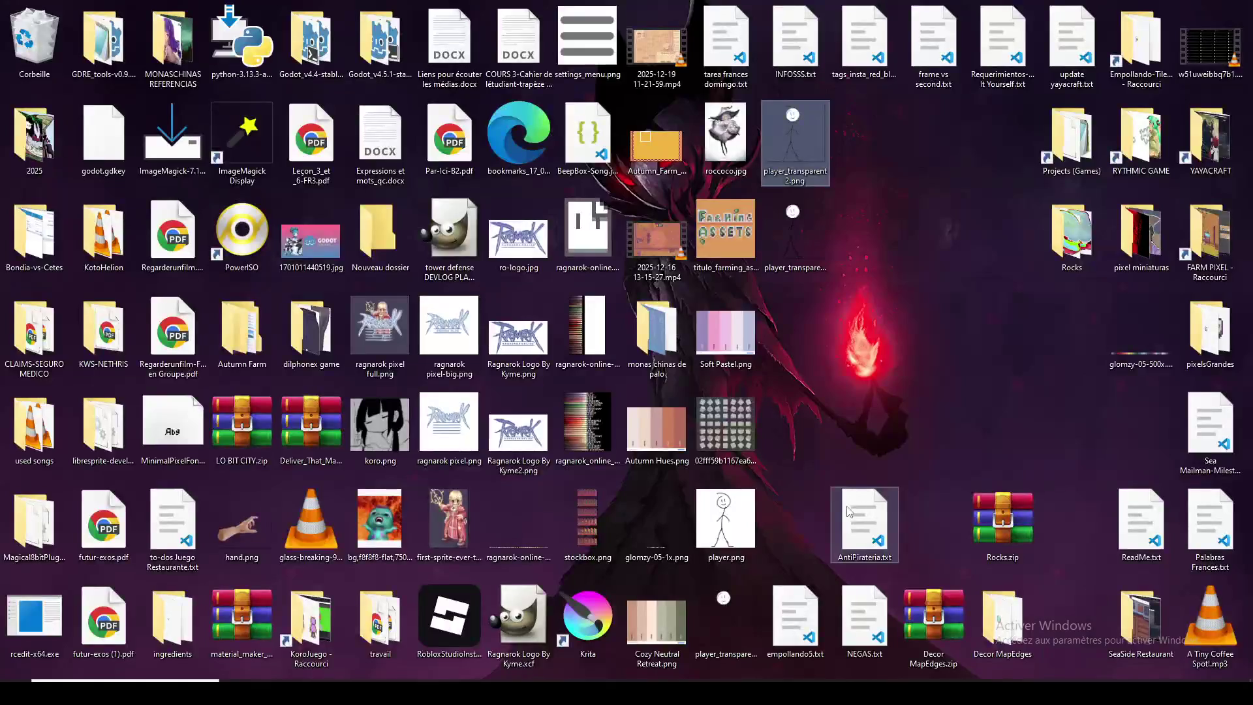
mouse_move(726, 522)
mouse_down()
mouse_move(591, 623)
mouse_move(659, 668)
mouse_move(652, 692)
mouse_move(213, 537)
mouse_move(2, 485)
mouse_move(58, 499)
mouse_up()
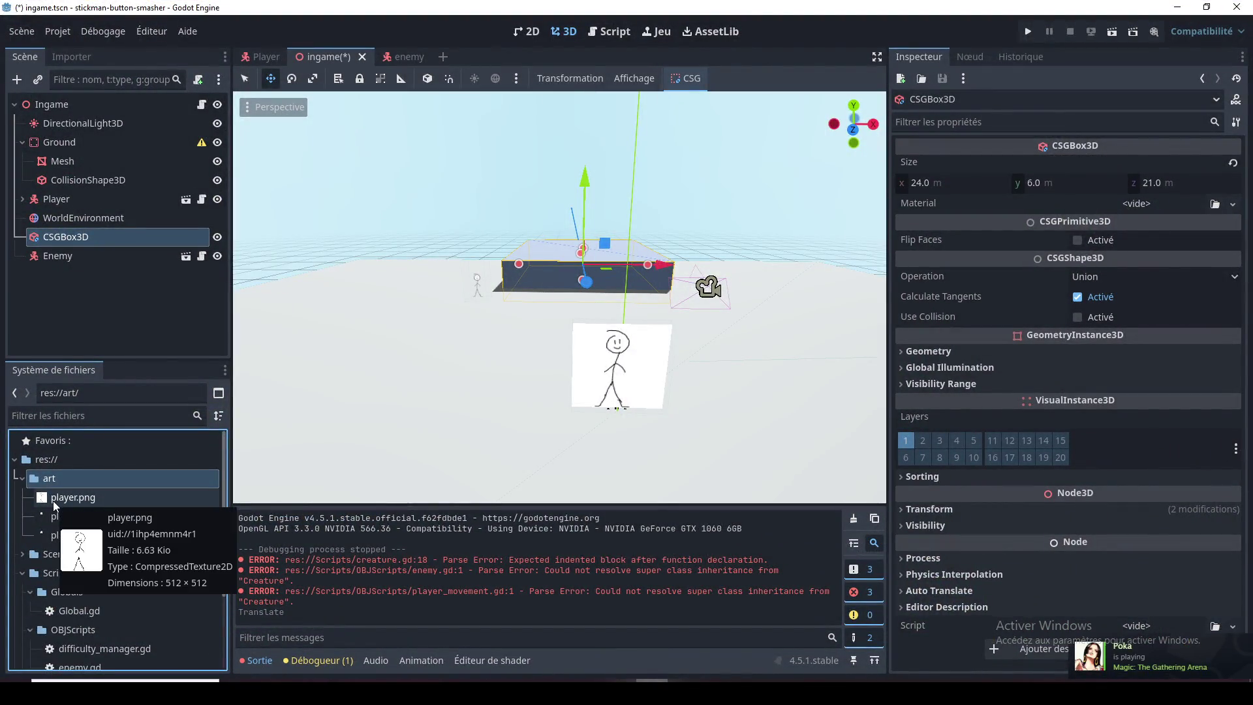
Step: Import player_transparent3.png from the desktop into the res://art/ folder
click(53, 500)
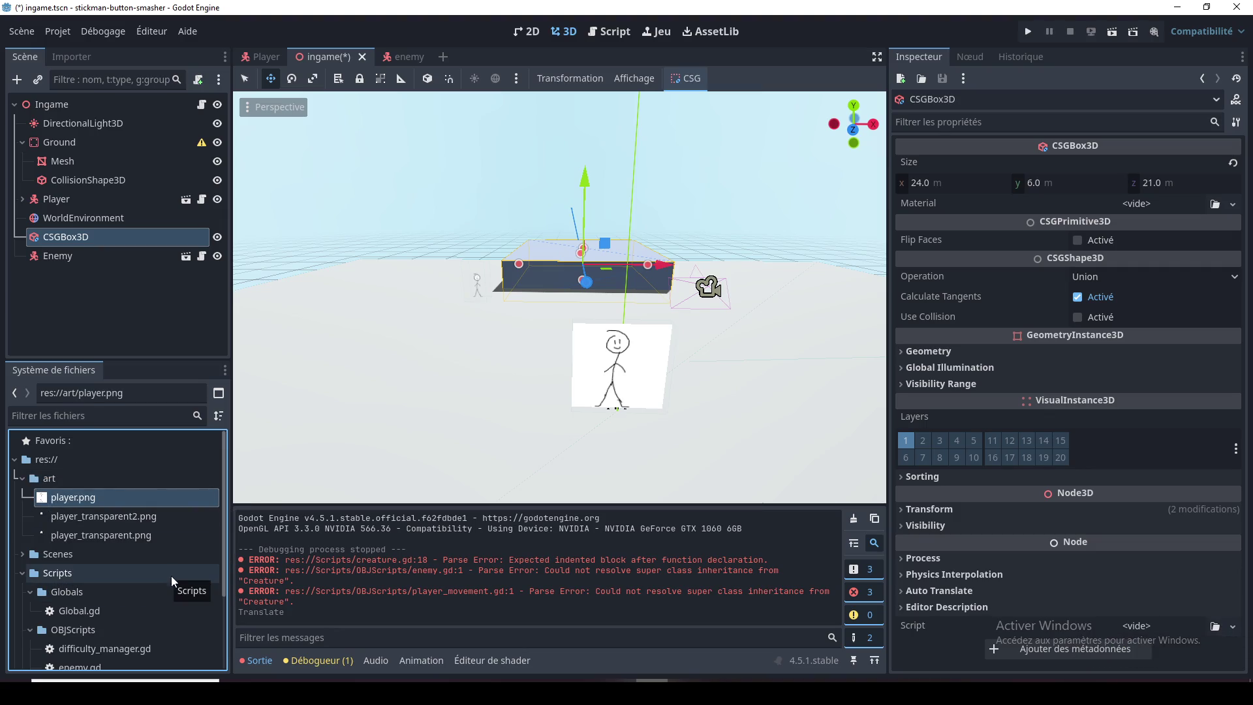
click(68, 479)
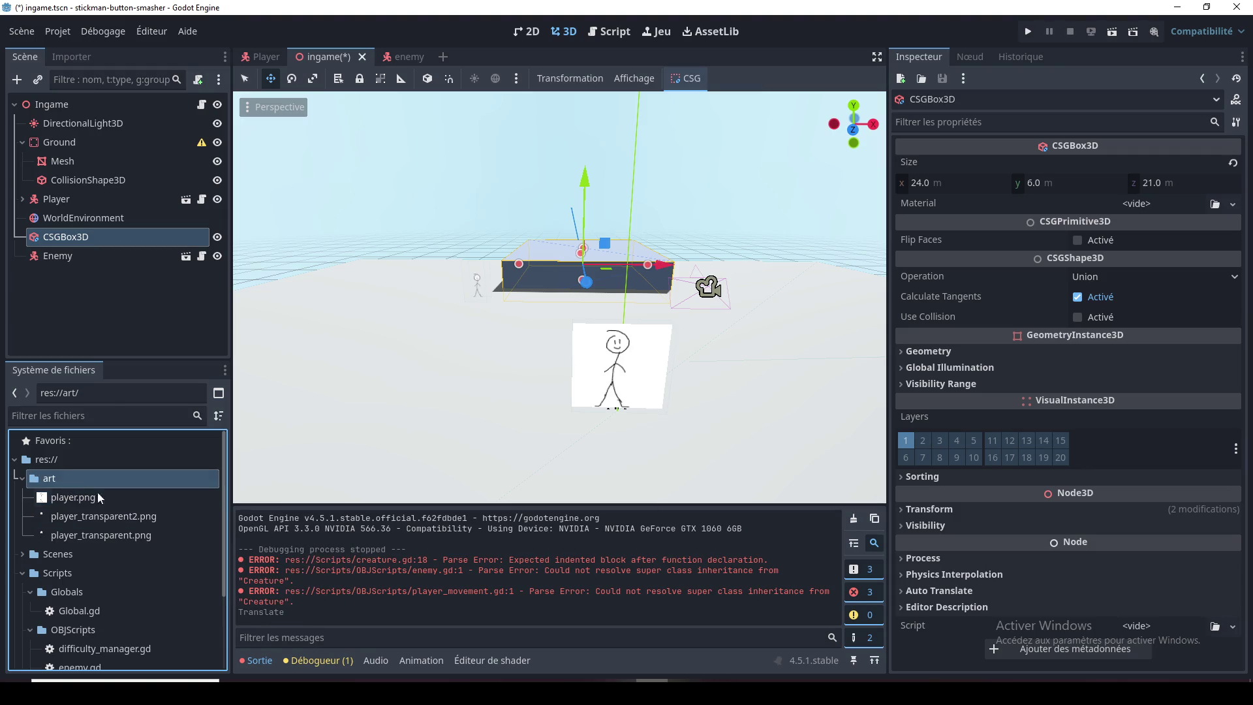
key(super+d)
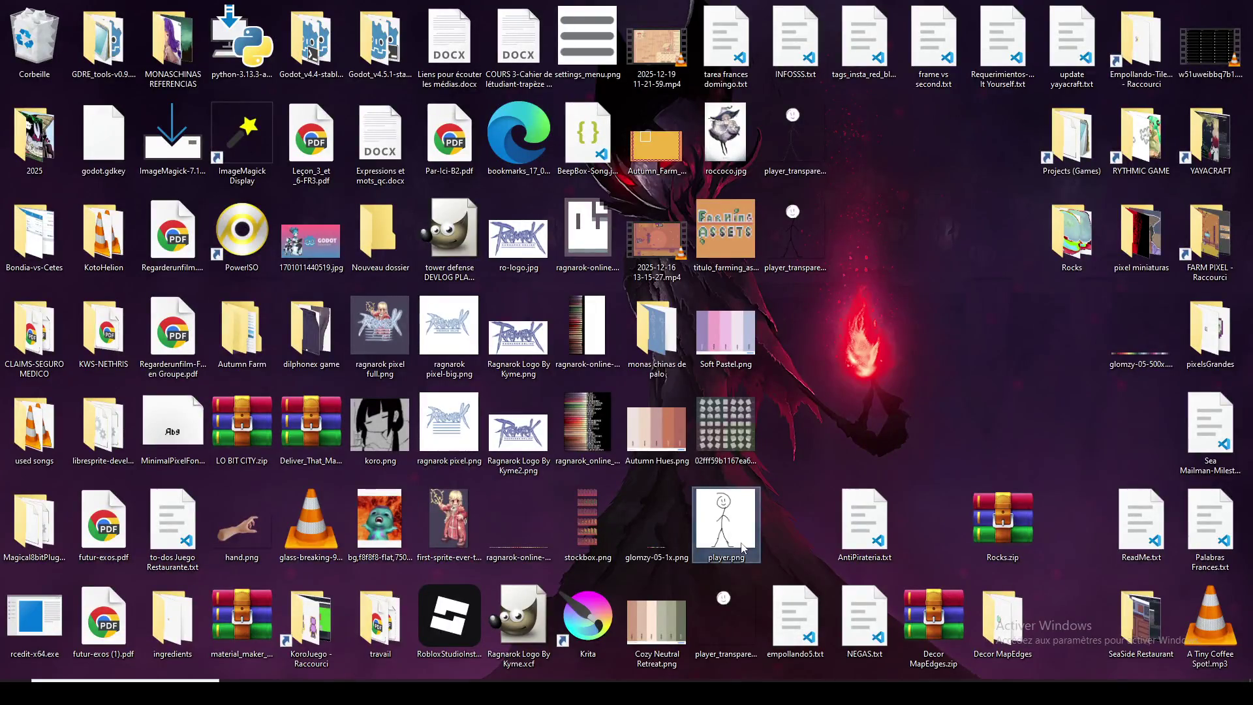
click(806, 238)
mouse_move(803, 244)
mouse_down()
mouse_move(679, 502)
mouse_move(653, 678)
mouse_move(66, 534)
mouse_up()
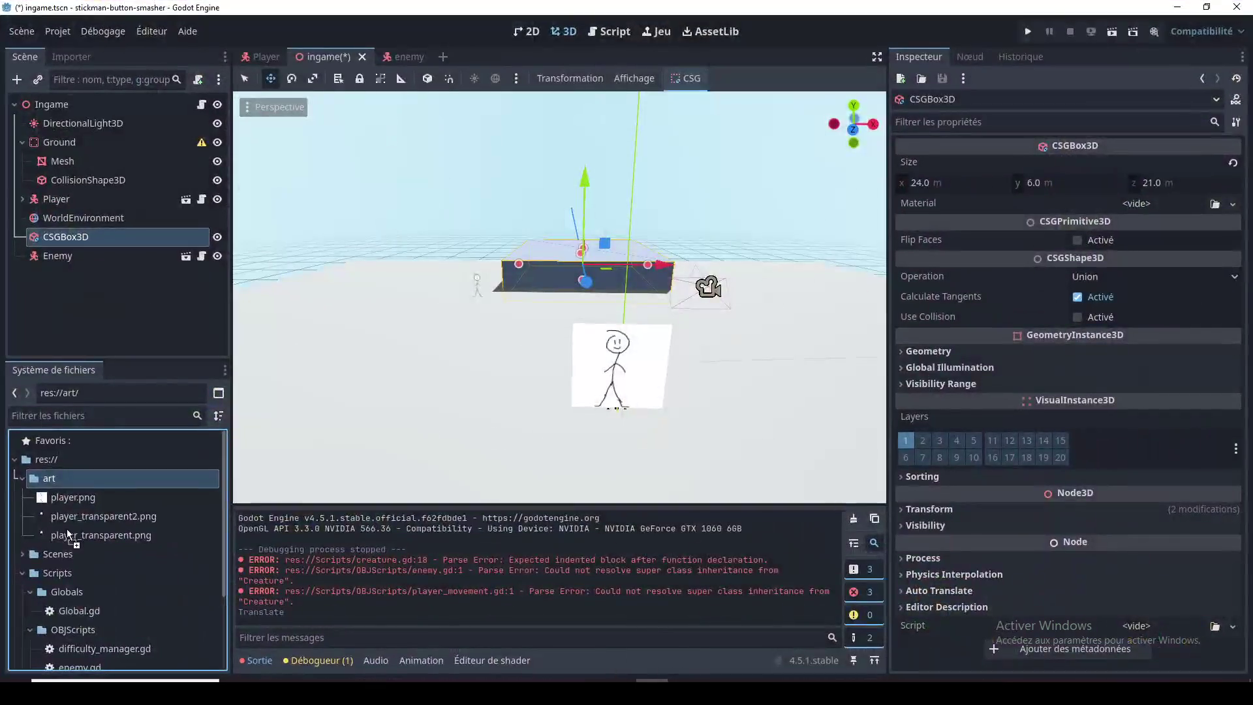
drag(50, 483, 50, 481)
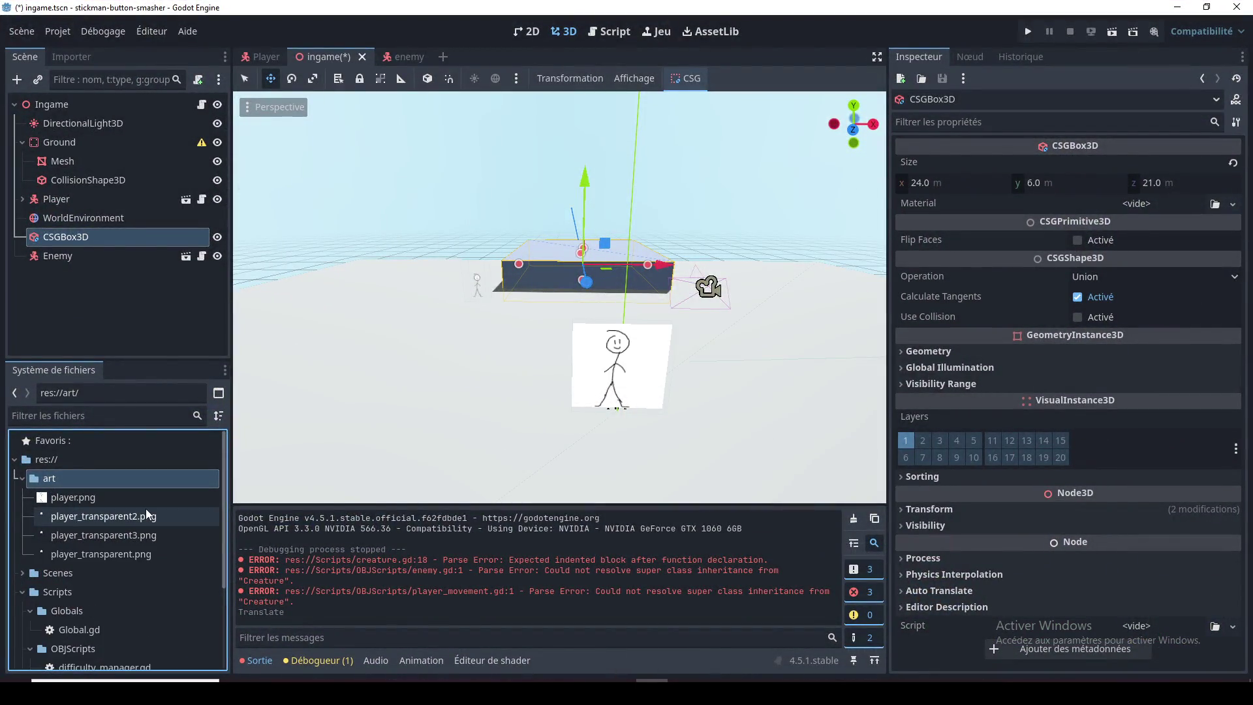
mouse_move(144, 508)
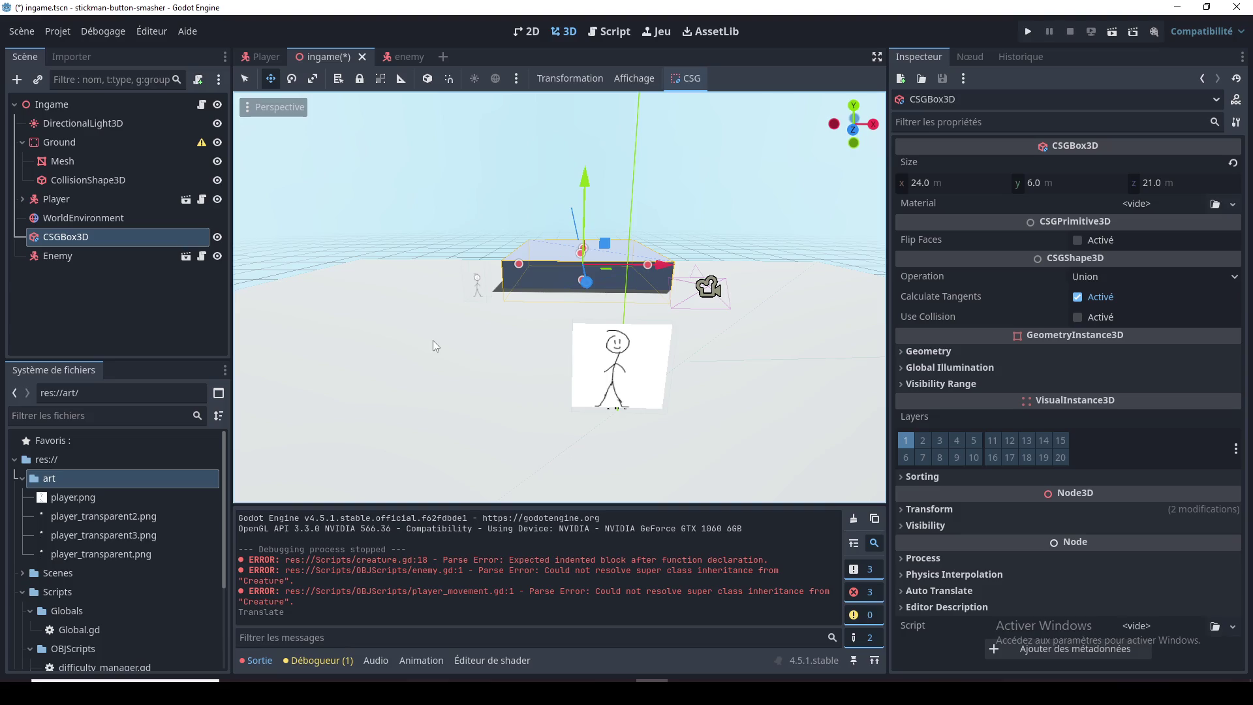
Step: Orbit the ingame level and inspect the Enemy and CSGBox3D nodes
scroll(451, 329, up, 2)
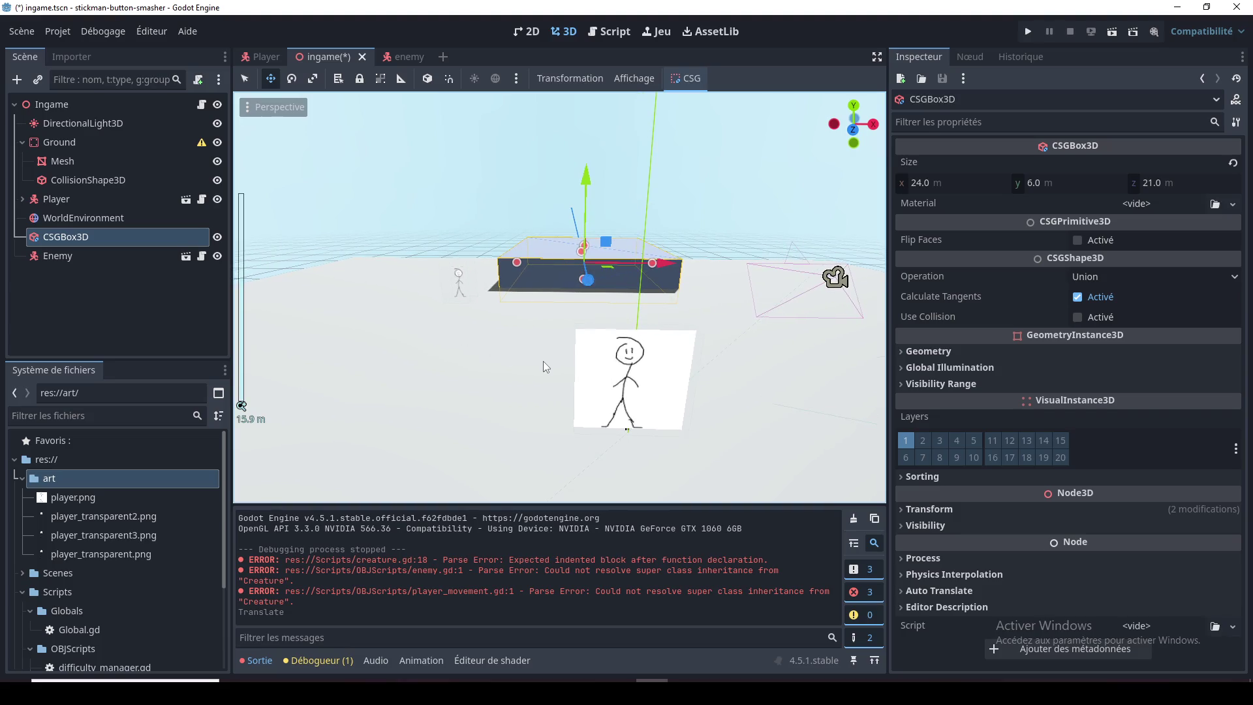
mouse_move(463, 296)
mouse_down()
mouse_move(590, 296)
mouse_move(513, 323)
mouse_move(502, 322)
mouse_move(605, 311)
mouse_move(558, 314)
mouse_move(458, 359)
mouse_move(436, 387)
mouse_move(704, 304)
mouse_move(661, 339)
mouse_up()
click(537, 324)
click(80, 239)
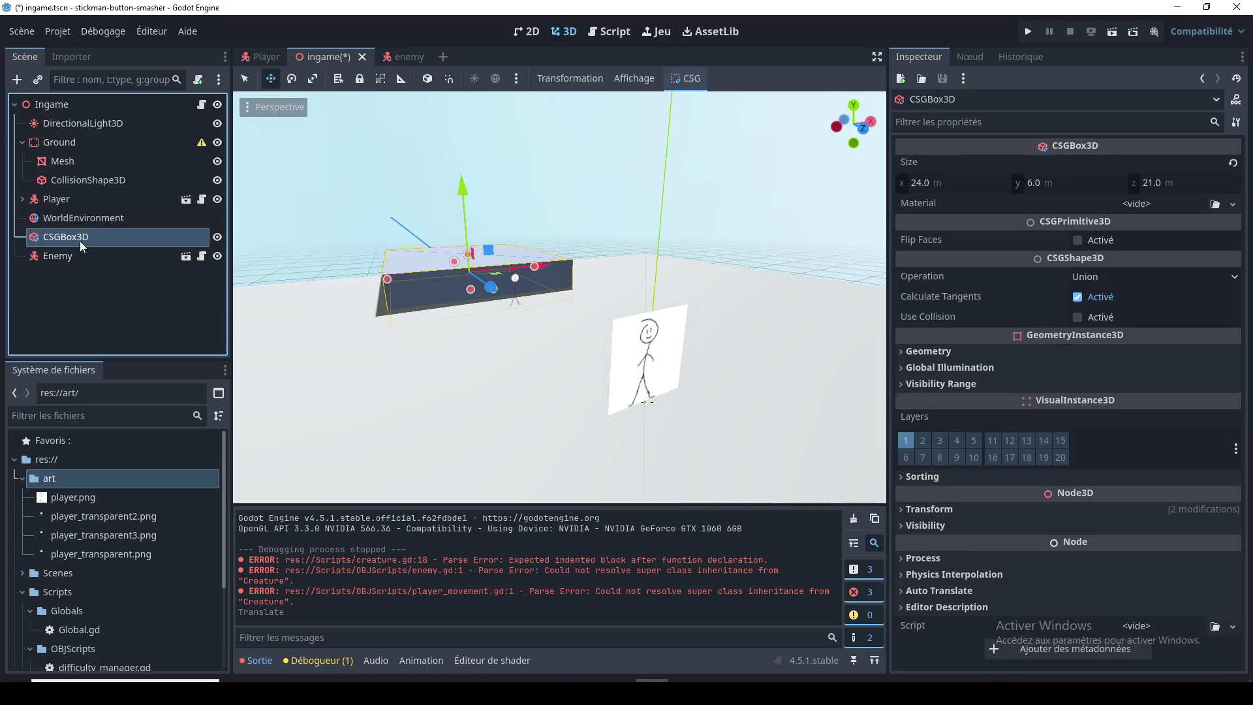
click(78, 254)
mouse_move(484, 366)
mouse_down()
mouse_move(424, 350)
mouse_move(424, 329)
mouse_move(425, 367)
mouse_up()
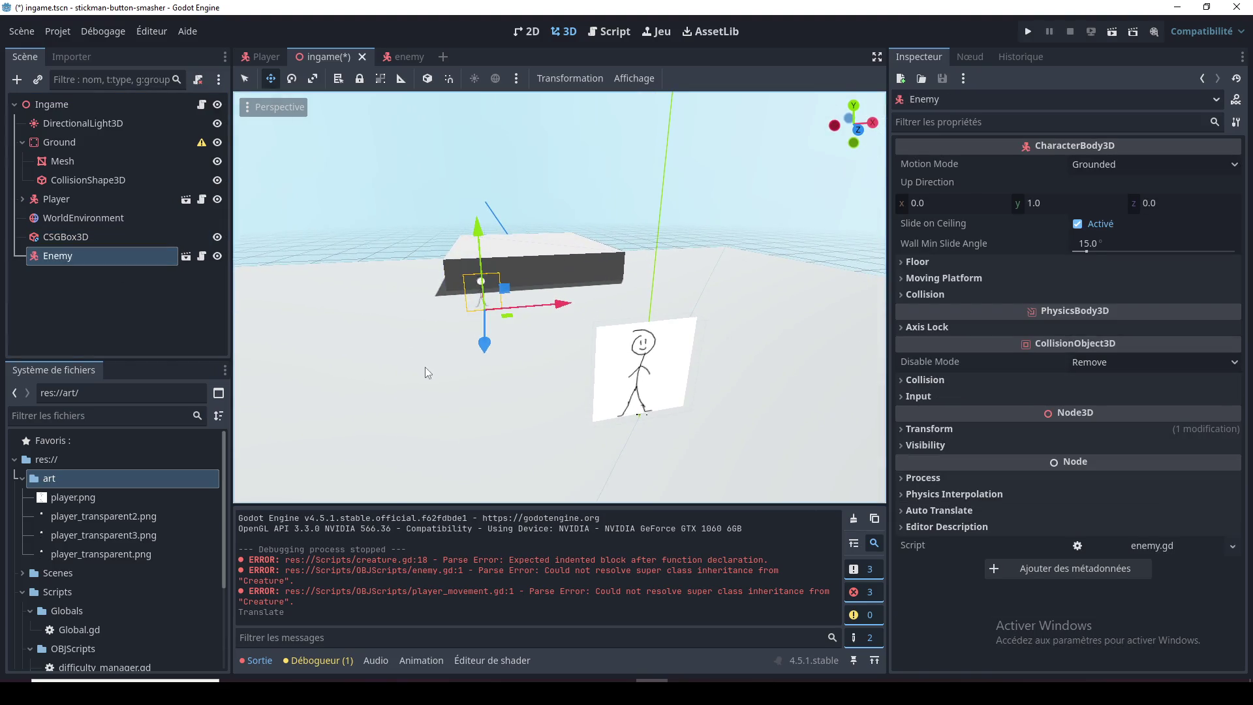
Step: Apply player_transparent3.png as the texture of the enemy scene's Sprite3D
click(393, 58)
click(64, 144)
click(67, 124)
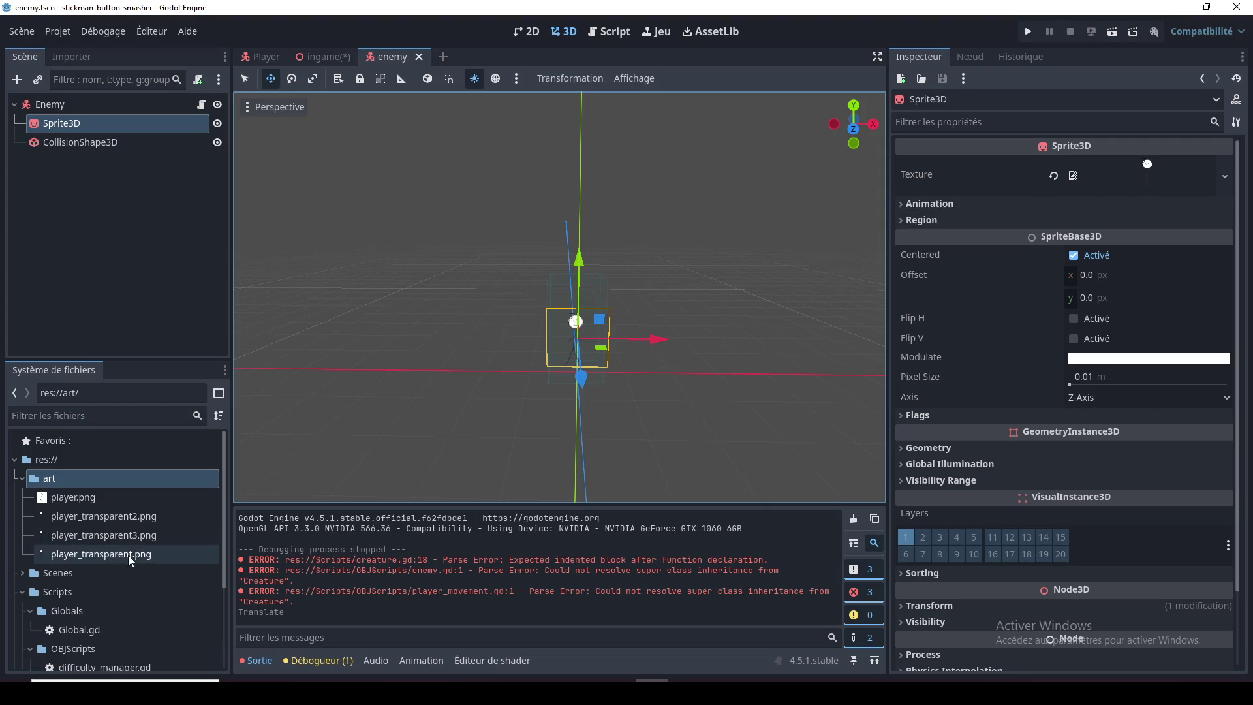
mouse_move(103, 535)
mouse_down()
mouse_move(244, 508)
mouse_move(1138, 204)
mouse_move(1175, 179)
mouse_up()
Step: Raise the enemy sprite to y 1.916 in front view and save the enemy scene
key(KP_1)
scroll(669, 284, up, 5)
mouse_move(672, 327)
mouse_down()
mouse_move(574, 355)
mouse_move(687, 388)
mouse_move(593, 365)
mouse_move(523, 402)
mouse_move(616, 323)
mouse_move(684, 303)
mouse_up()
scroll(598, 366, down, 2)
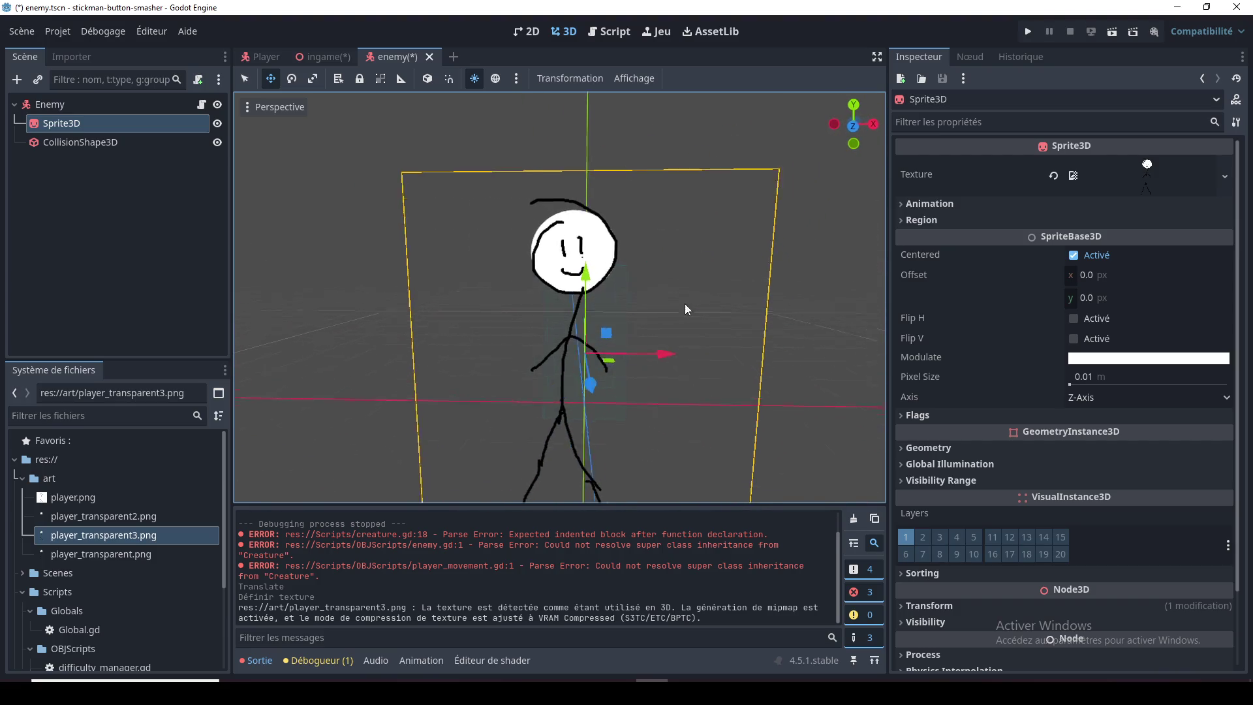
key(KP_1)
scroll(683, 297, down, 3)
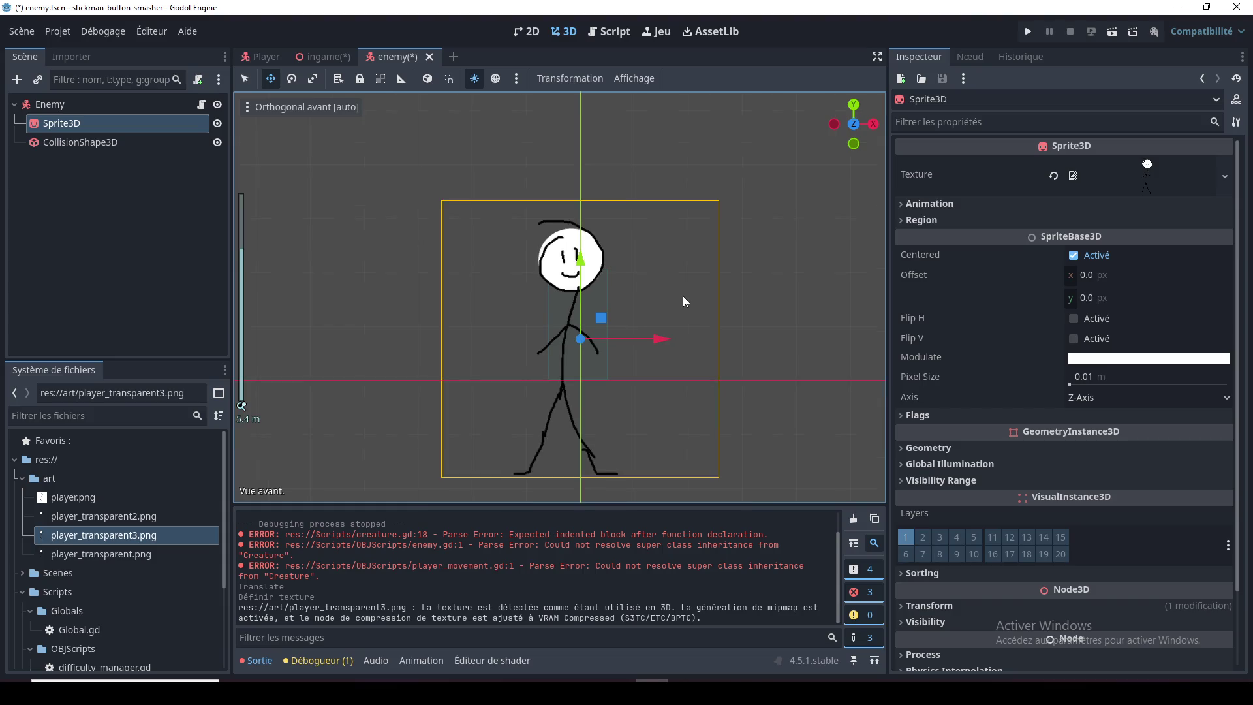
drag(577, 258, 589, 175)
key(ctrl+s)
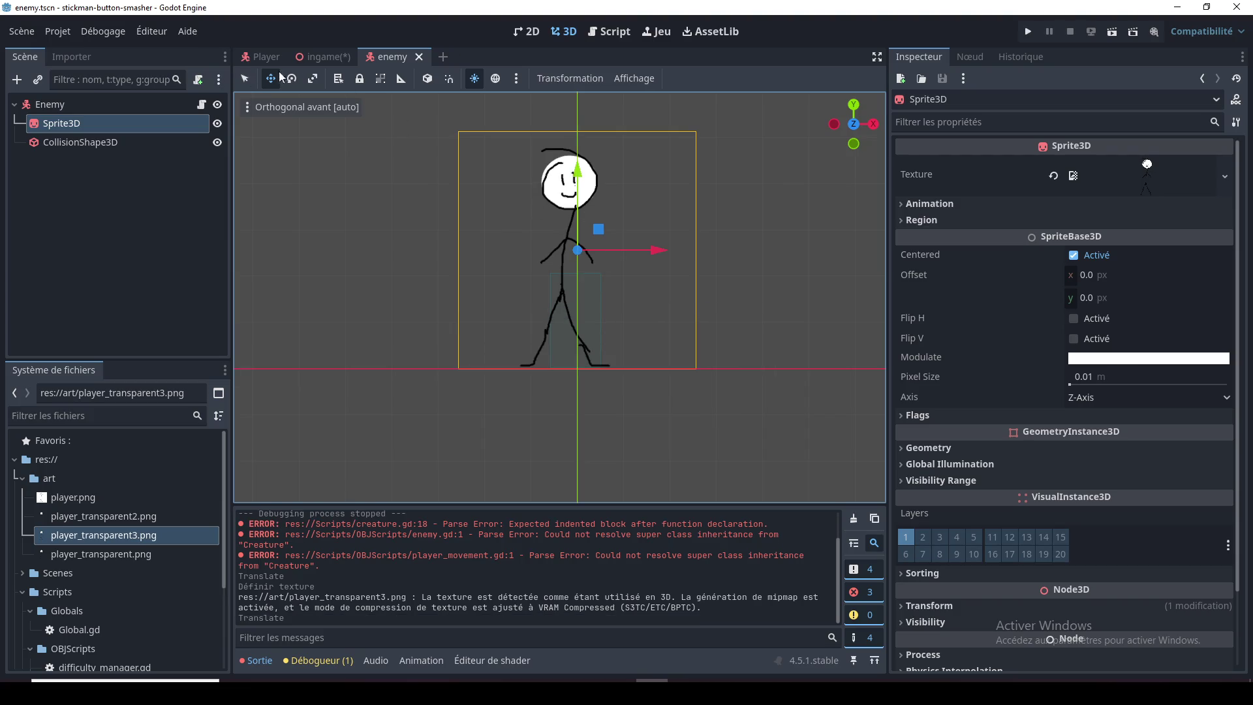
click(323, 57)
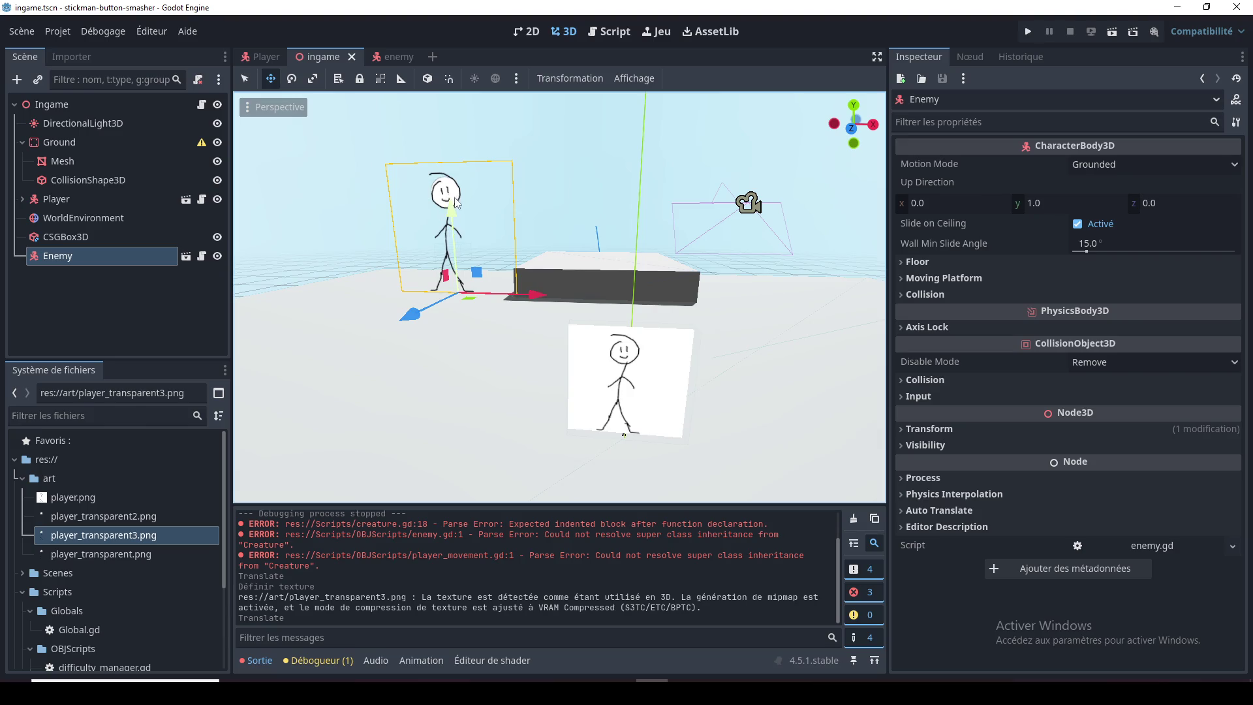
key(F6)
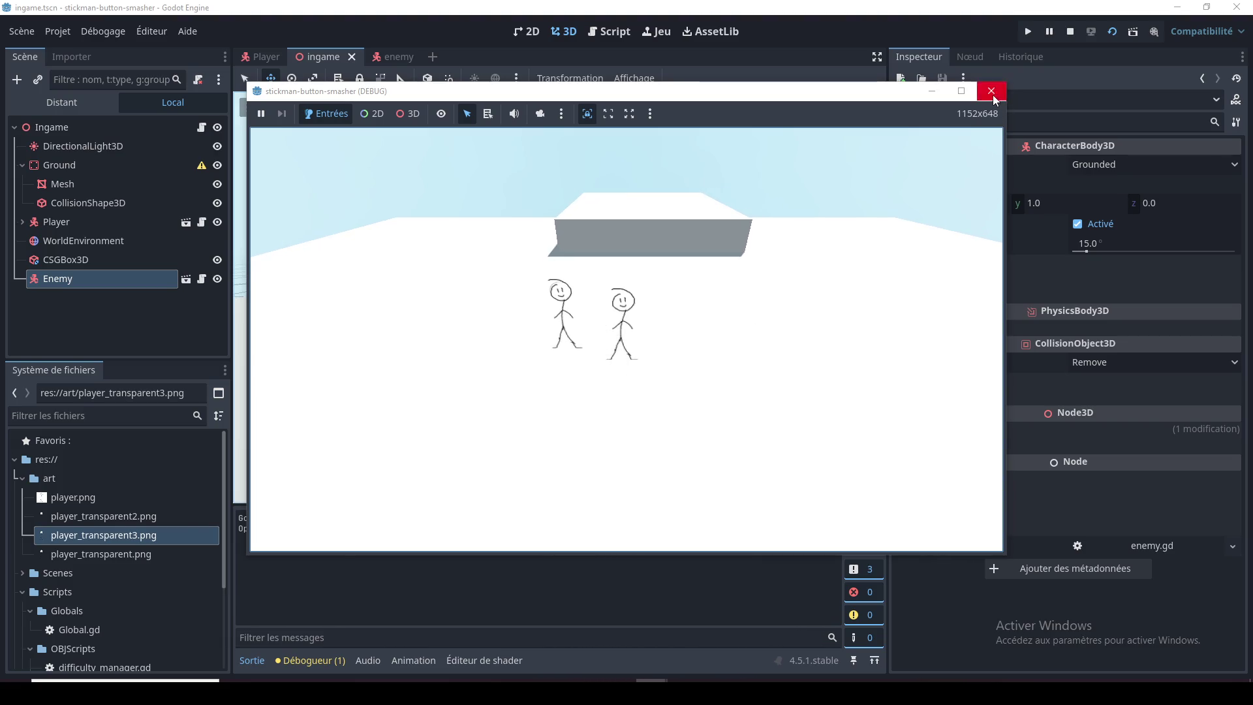
click(991, 92)
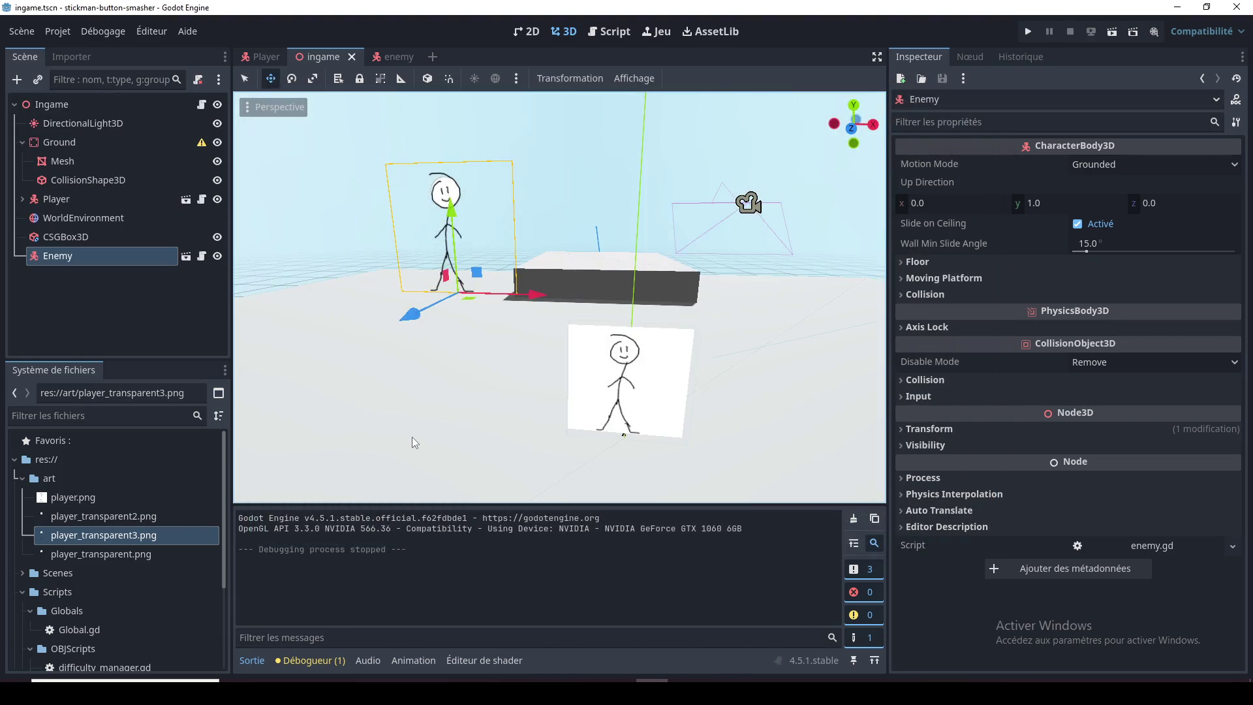
click(118, 556)
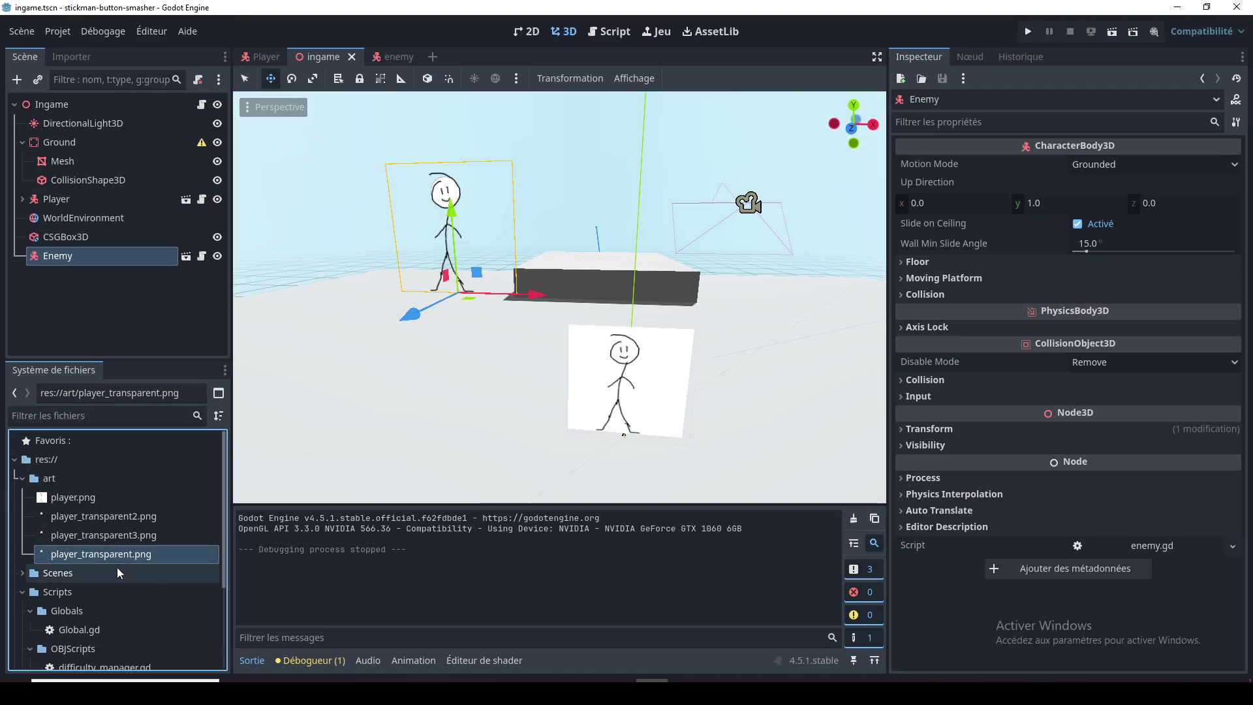
click(135, 522)
click(115, 541)
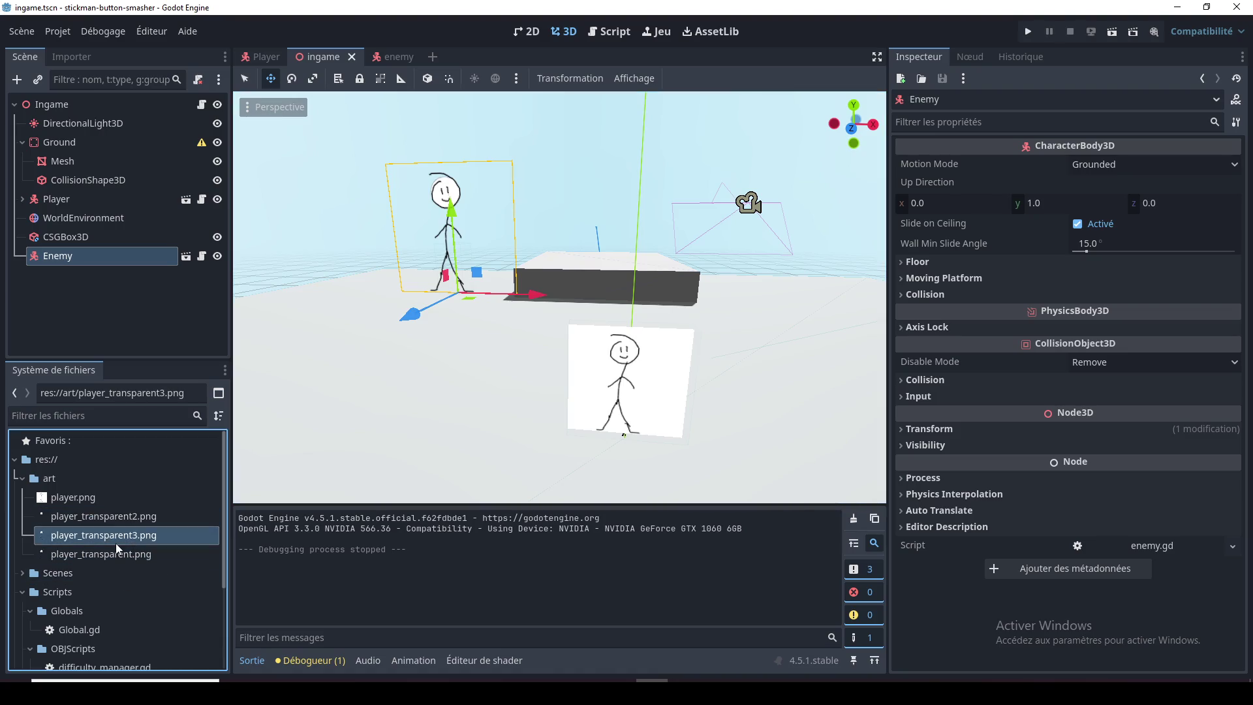
click(104, 519)
click(100, 531)
click(101, 519)
click(99, 532)
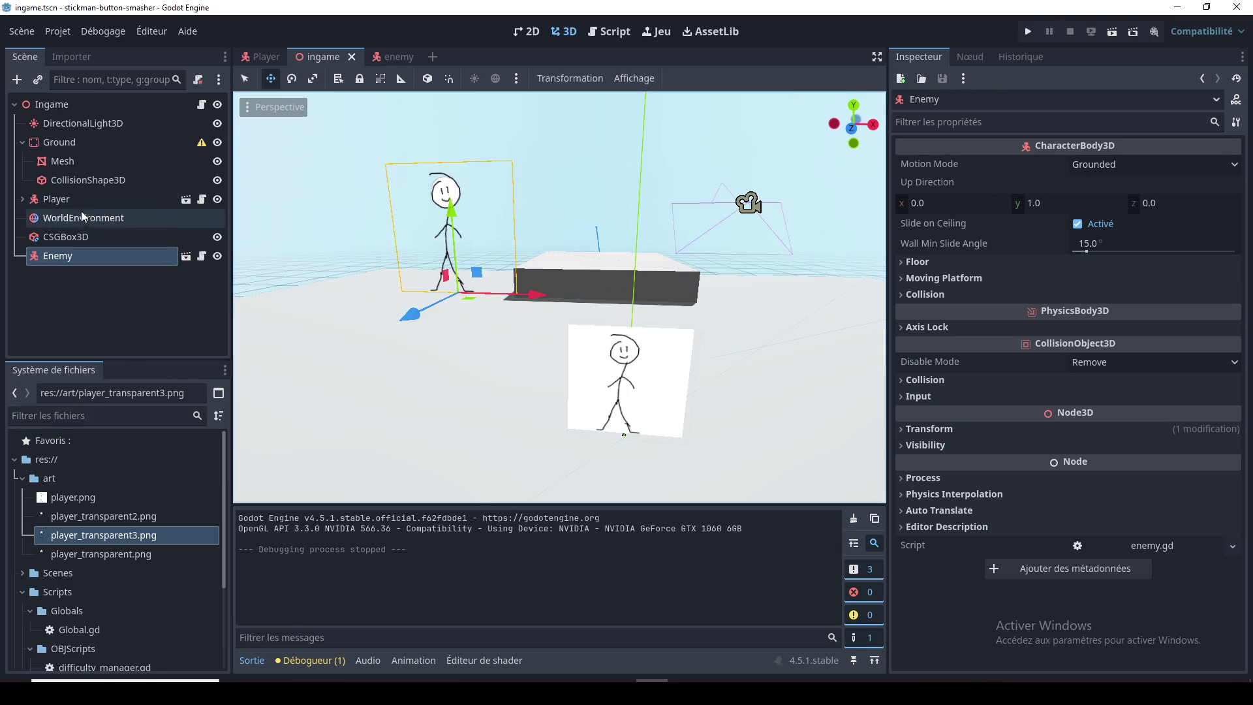
click(268, 57)
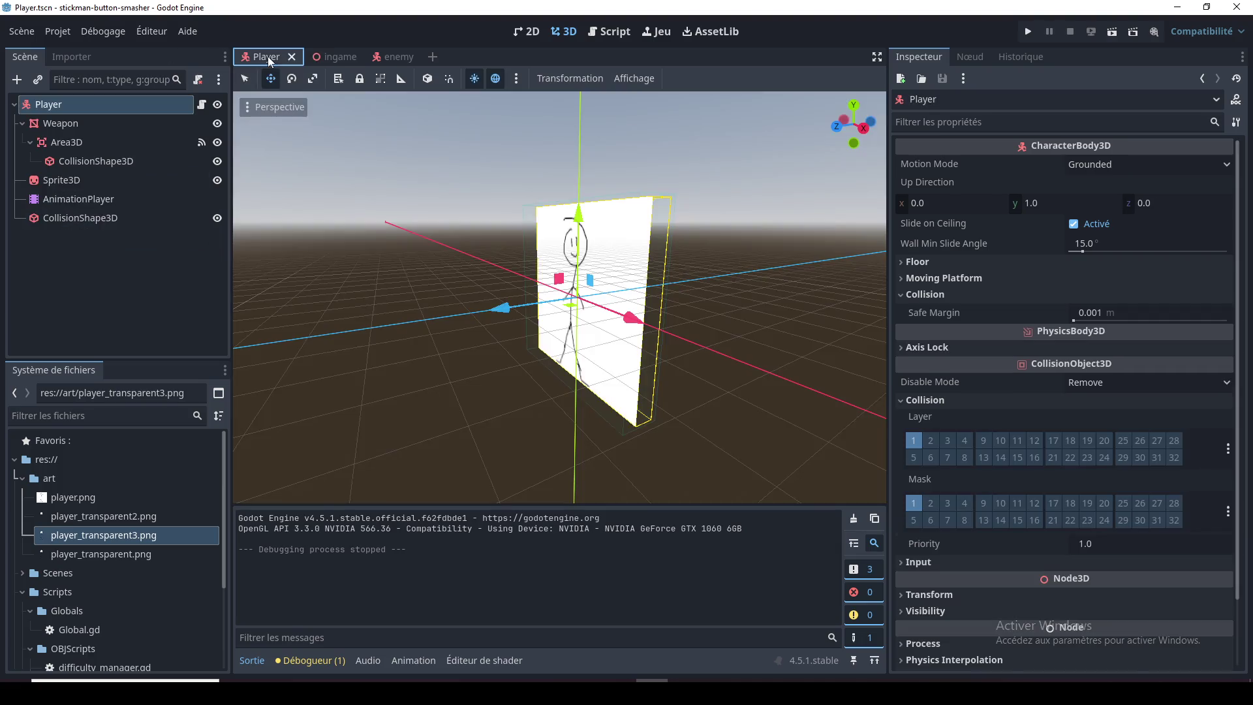
Step: Set player_transparent3.png as the Player Sprite3D's texture and save the Player scene
drag(269, 249, 410, 256)
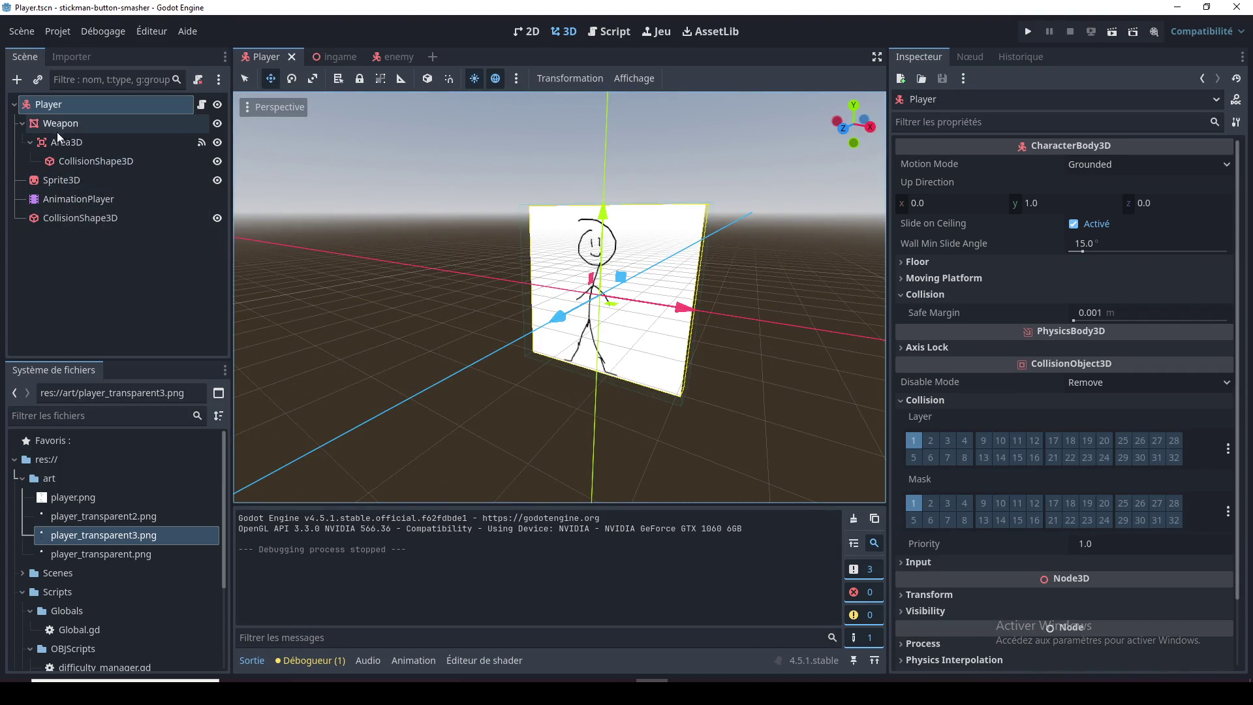
click(64, 182)
mouse_move(121, 539)
mouse_down()
mouse_move(881, 336)
mouse_move(1142, 222)
mouse_move(1140, 187)
mouse_up()
mouse_move(648, 319)
mouse_down()
mouse_move(418, 299)
mouse_move(697, 318)
mouse_move(398, 333)
mouse_move(546, 351)
mouse_move(574, 327)
mouse_move(569, 296)
mouse_move(597, 283)
mouse_move(573, 291)
mouse_up()
scroll(547, 351, up, 2)
scroll(545, 347, up, 3)
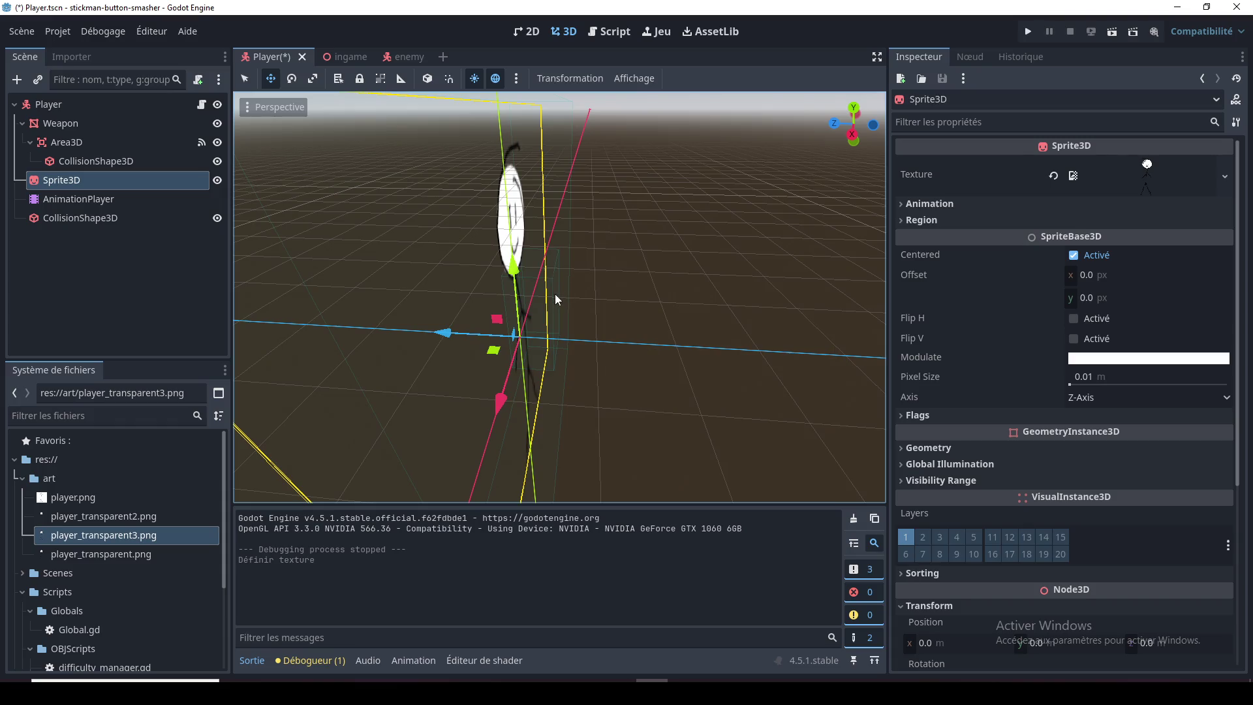
click(555, 298)
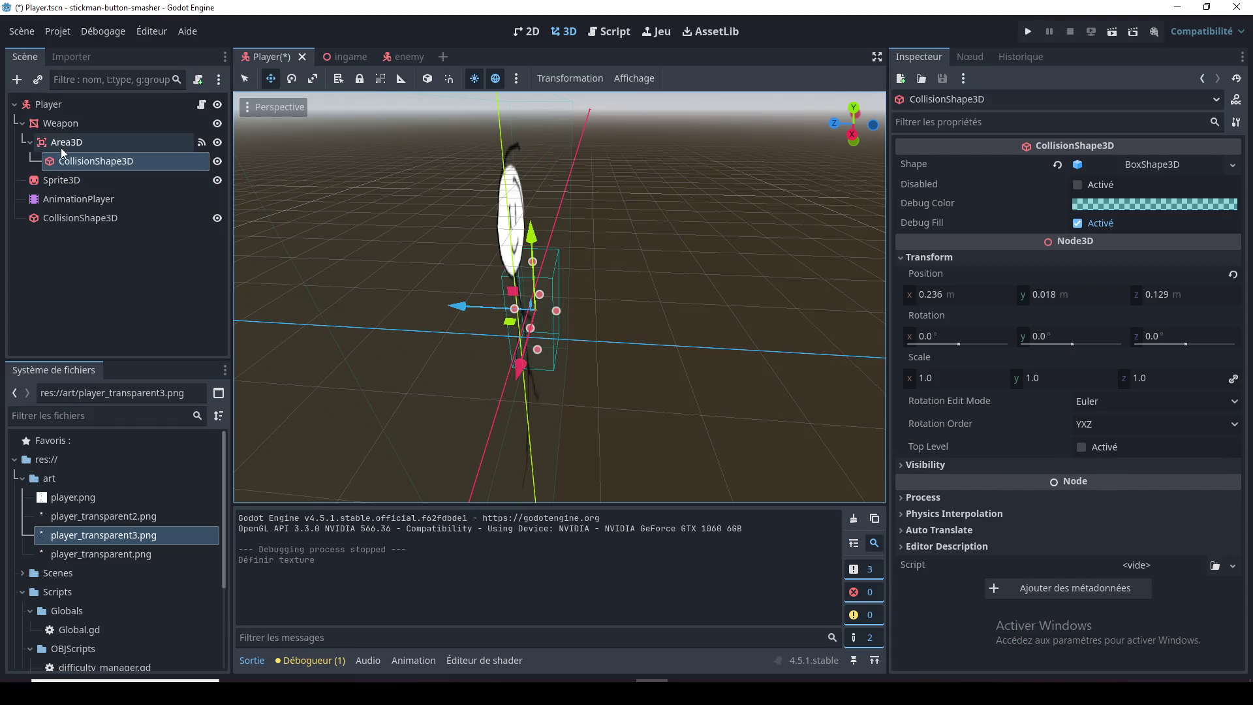
scroll(452, 300, down, 2)
mouse_move(452, 300)
mouse_down()
mouse_move(565, 277)
mouse_move(559, 358)
mouse_up()
key(ctrl+s)
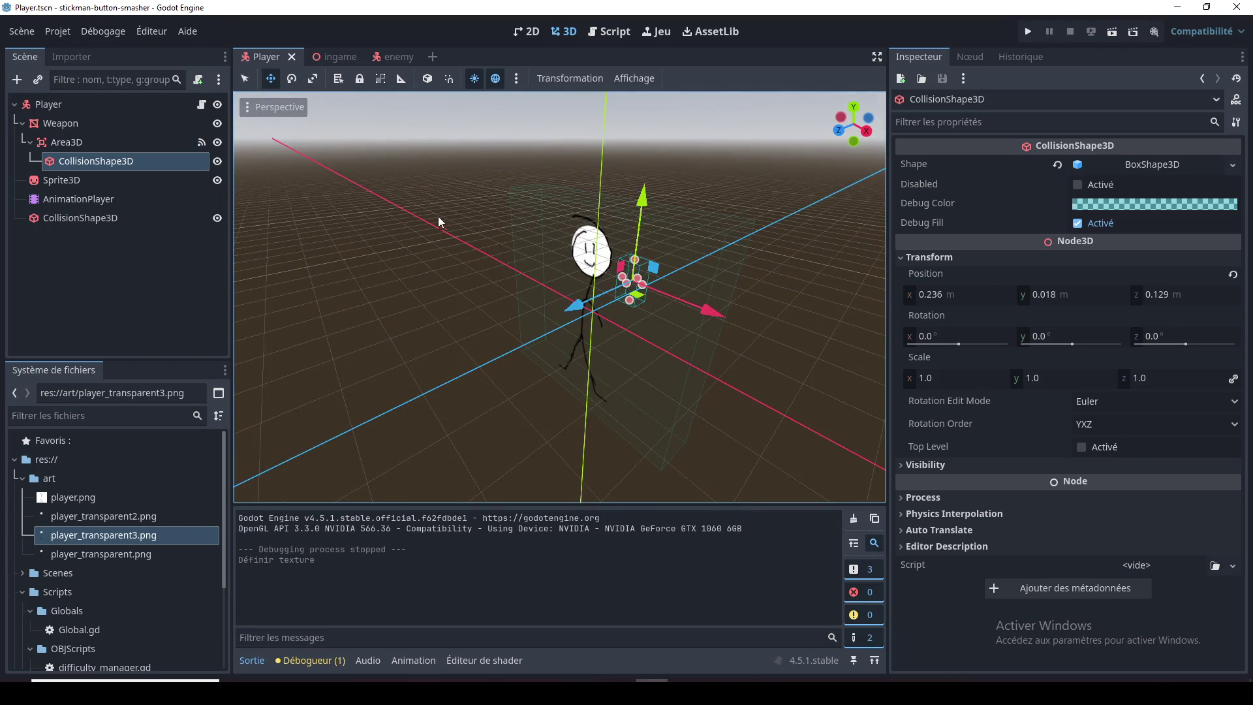
Step: Check the sprite in front orthogonal view and inspect the Player, Sprite3D and AnimationPlayer nodes
key(KP_1)
mouse_move(439, 197)
mouse_down()
mouse_move(492, 311)
mouse_move(498, 287)
mouse_move(483, 345)
mouse_move(498, 327)
mouse_up()
key(KP_1)
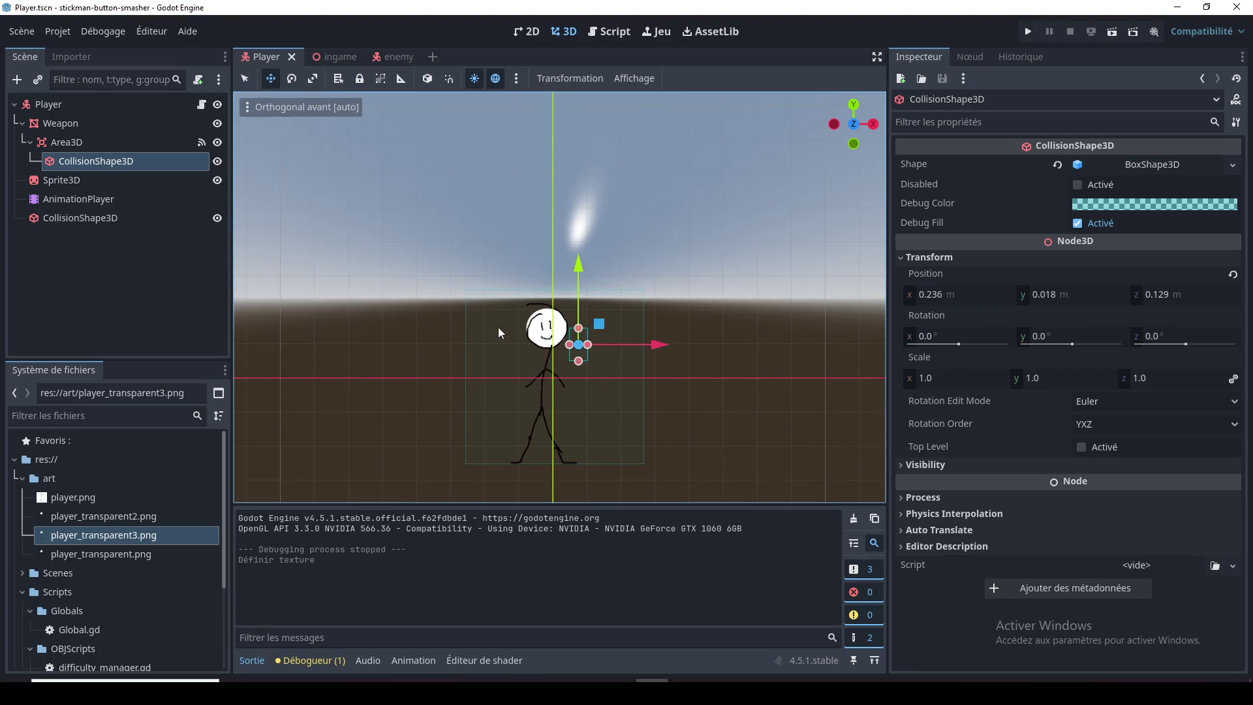
click(68, 101)
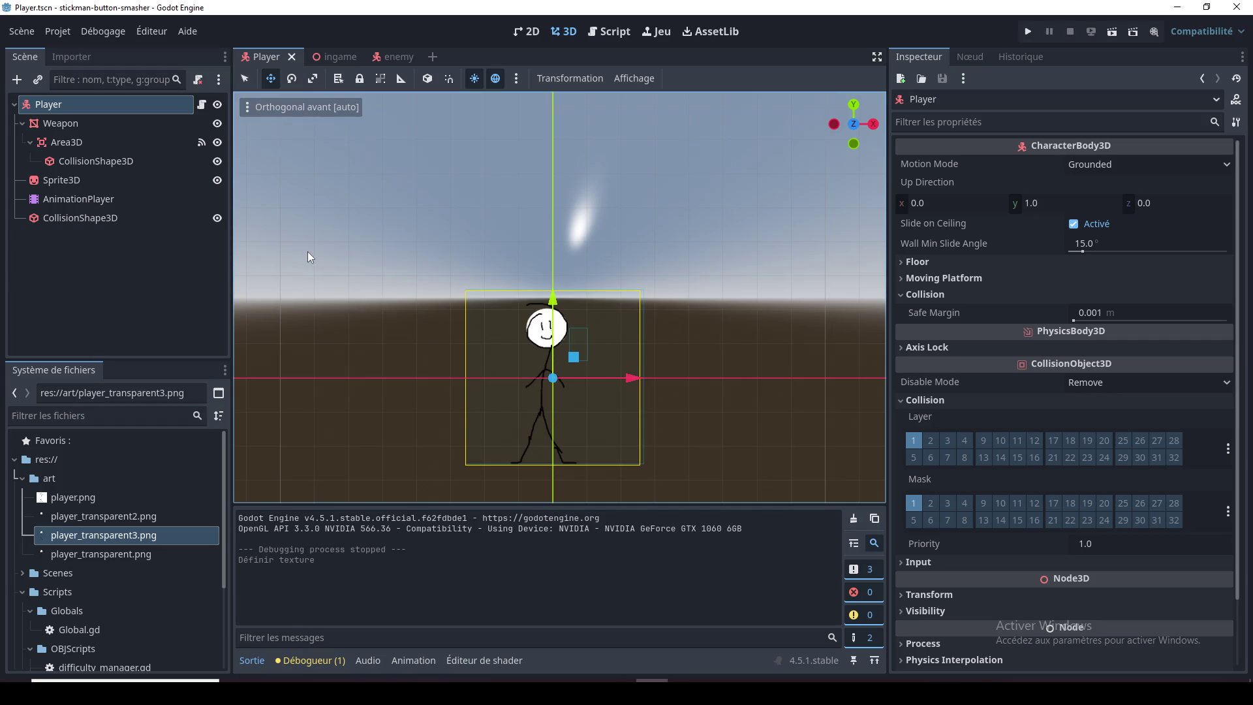
click(84, 183)
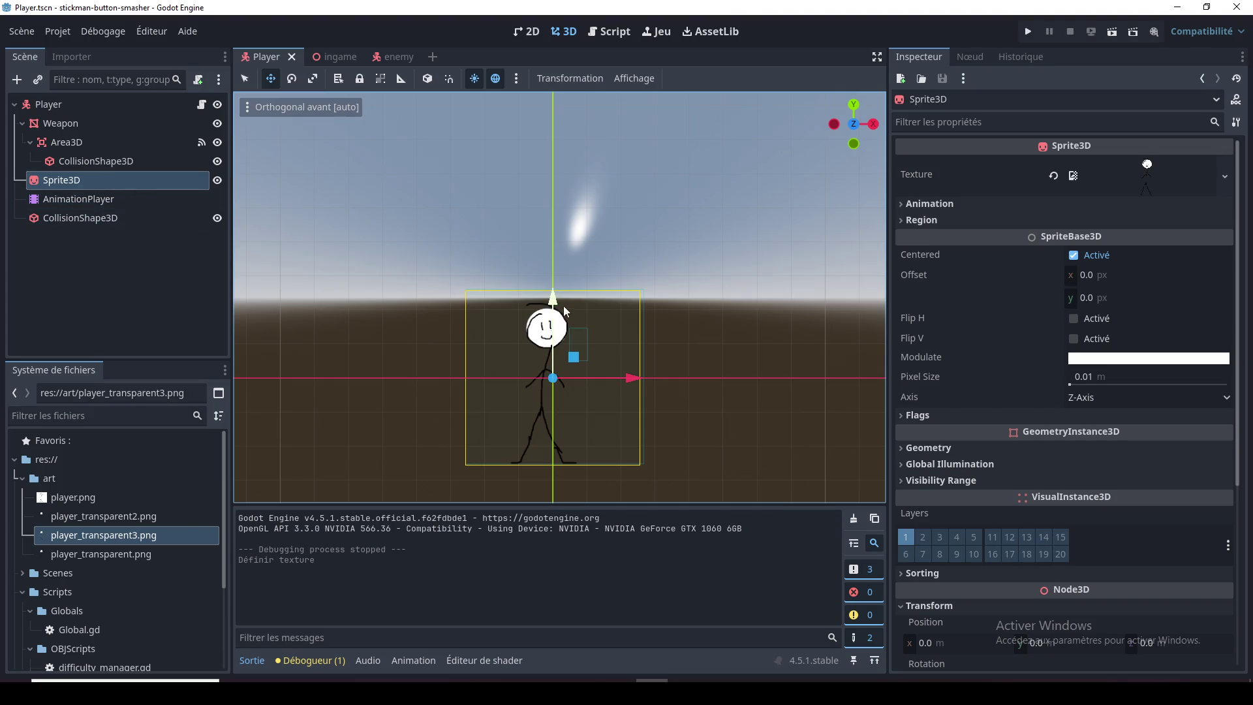
click(86, 199)
click(83, 186)
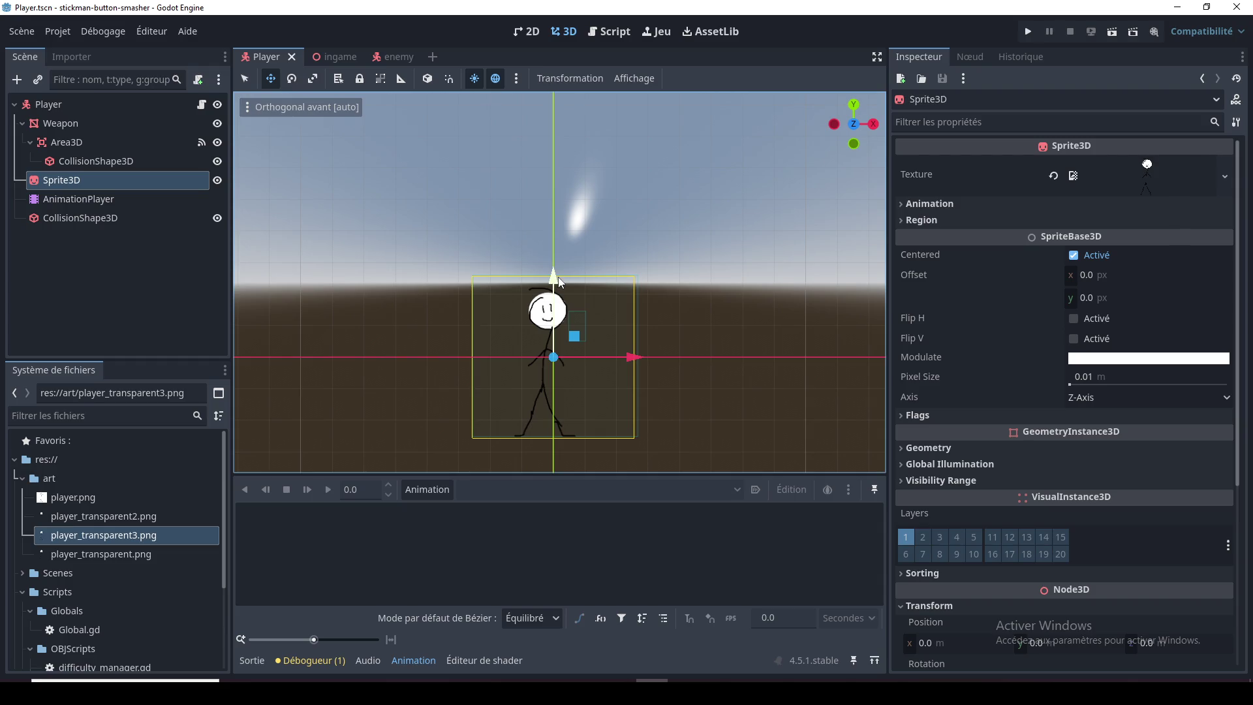
Step: Raise the player's Sprite3D to y 2.564 so it stands above the ground
click(73, 126)
click(73, 182)
click(77, 198)
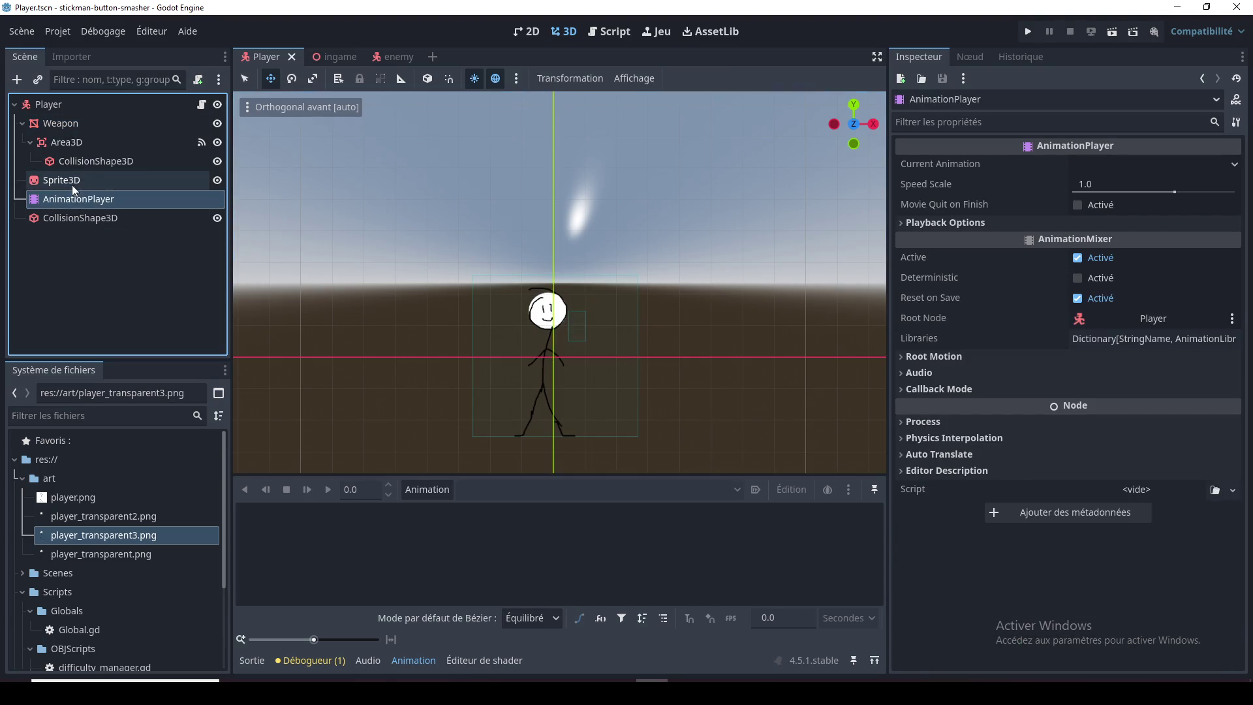
click(72, 185)
drag(556, 279, 557, 198)
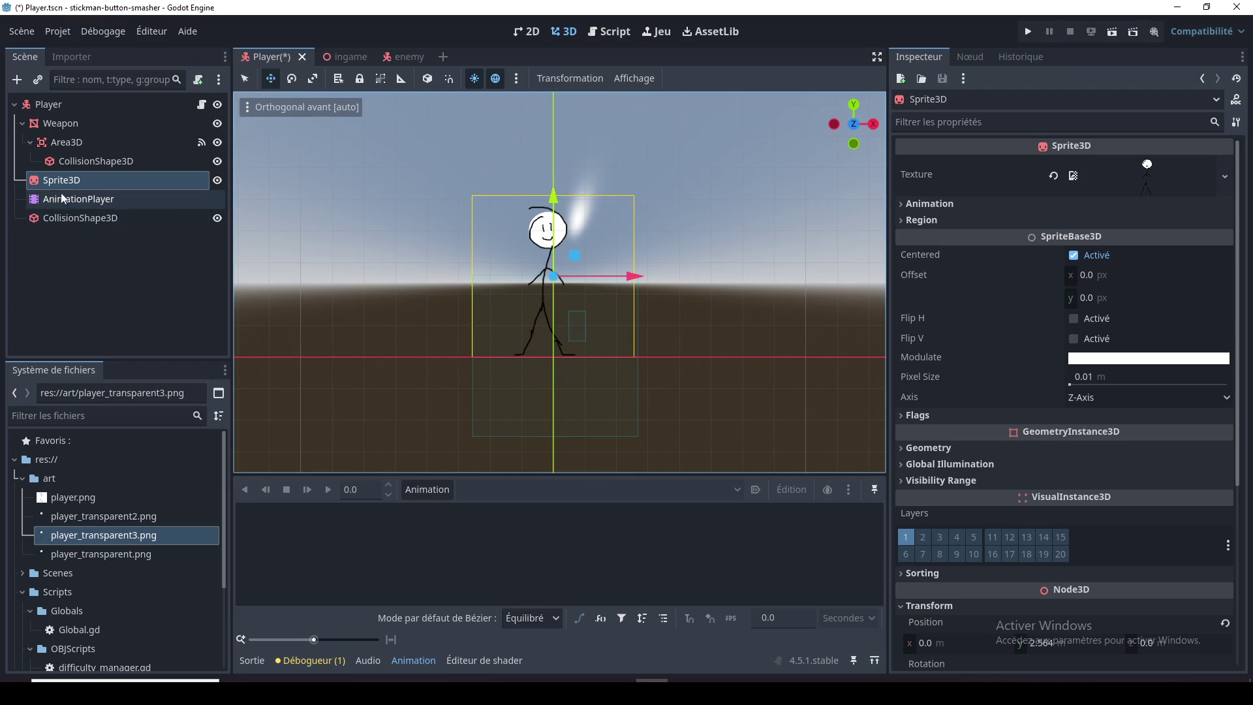
Step: Stretch the Player's CollisionShape3D box to enclose the stickman from the ground up
click(74, 130)
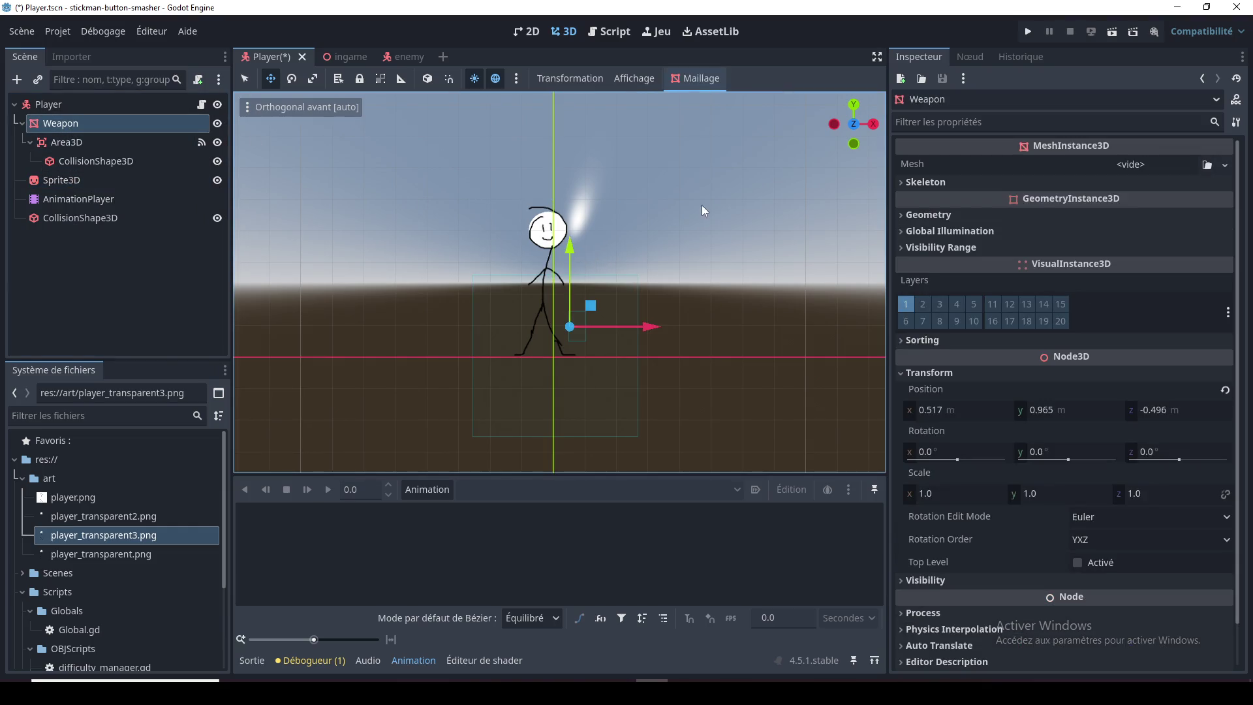
click(80, 218)
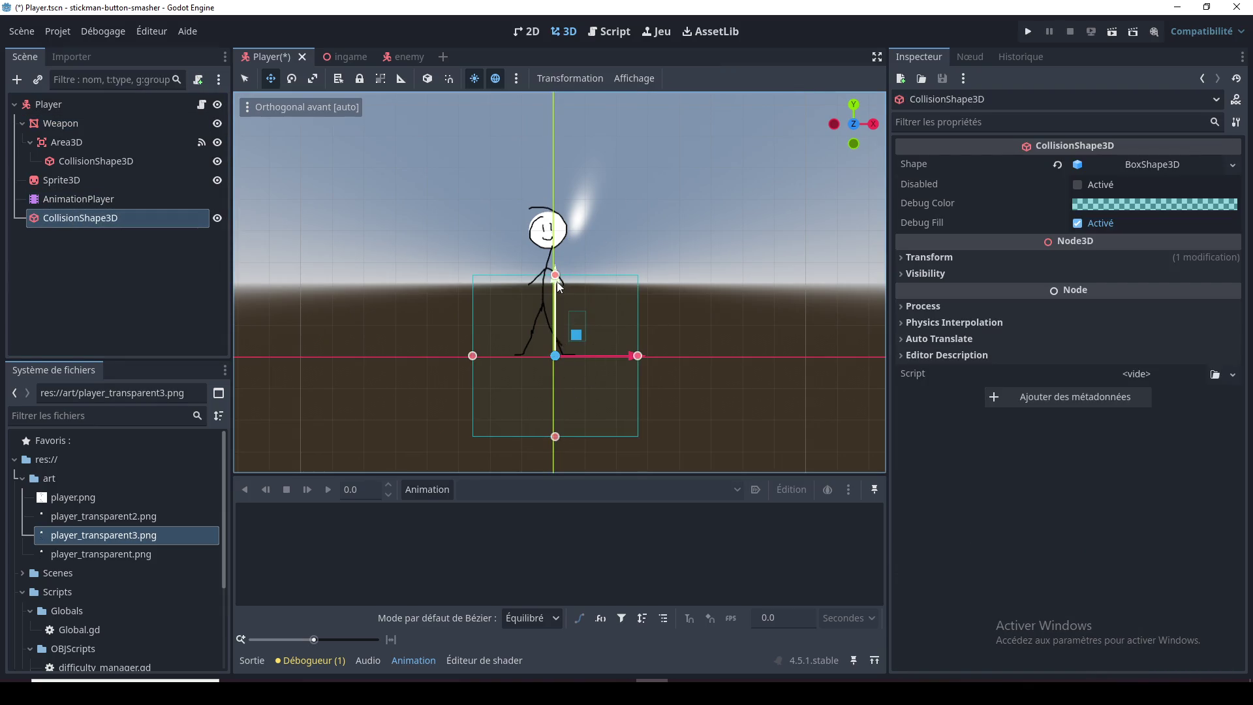
drag(560, 286, 562, 203)
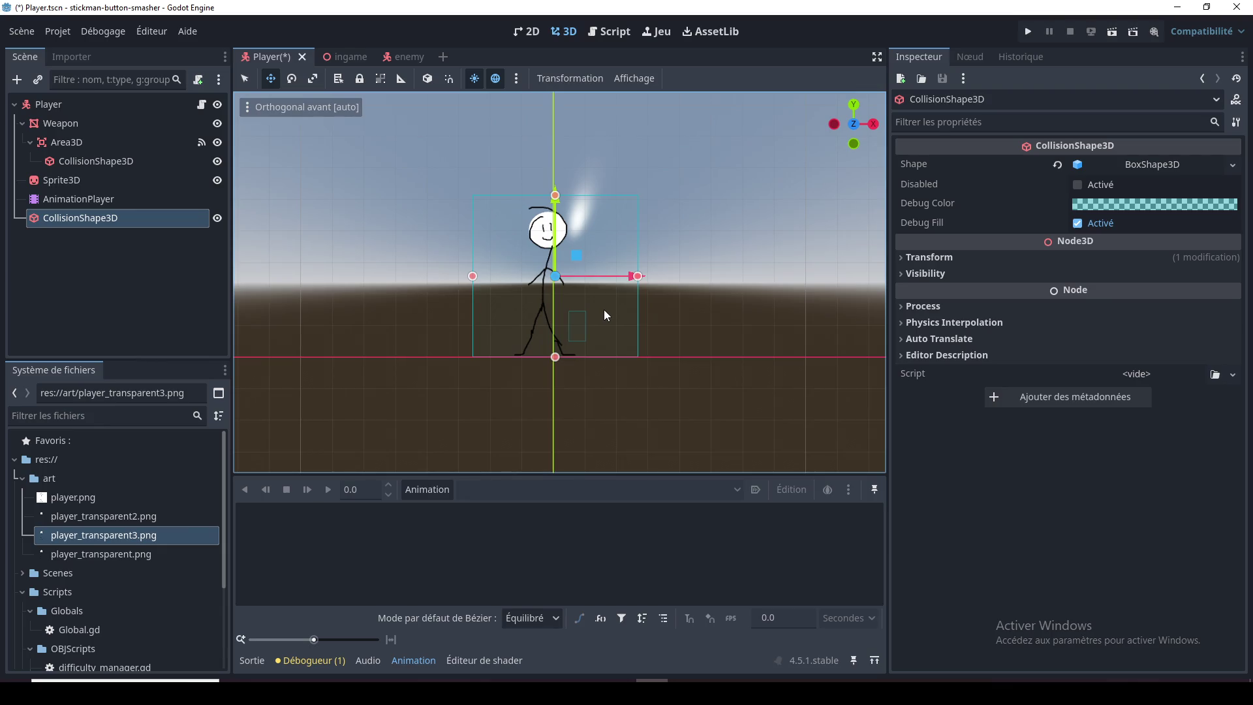
mouse_move(616, 320)
mouse_down()
mouse_move(392, 358)
mouse_move(499, 370)
mouse_move(514, 357)
mouse_move(480, 324)
mouse_move(408, 334)
mouse_move(614, 323)
mouse_move(464, 323)
mouse_move(704, 322)
mouse_move(632, 330)
mouse_move(698, 338)
mouse_move(677, 353)
mouse_move(697, 305)
mouse_move(672, 284)
mouse_move(722, 281)
mouse_move(730, 304)
mouse_move(649, 316)
mouse_move(729, 327)
mouse_move(398, 340)
mouse_move(449, 405)
mouse_move(645, 405)
mouse_move(648, 390)
mouse_up()
Step: Recentre the stickman in front view, save the Player scene, and switch to the enemy scene
scroll(475, 327, up, 2)
scroll(476, 338, up, 2)
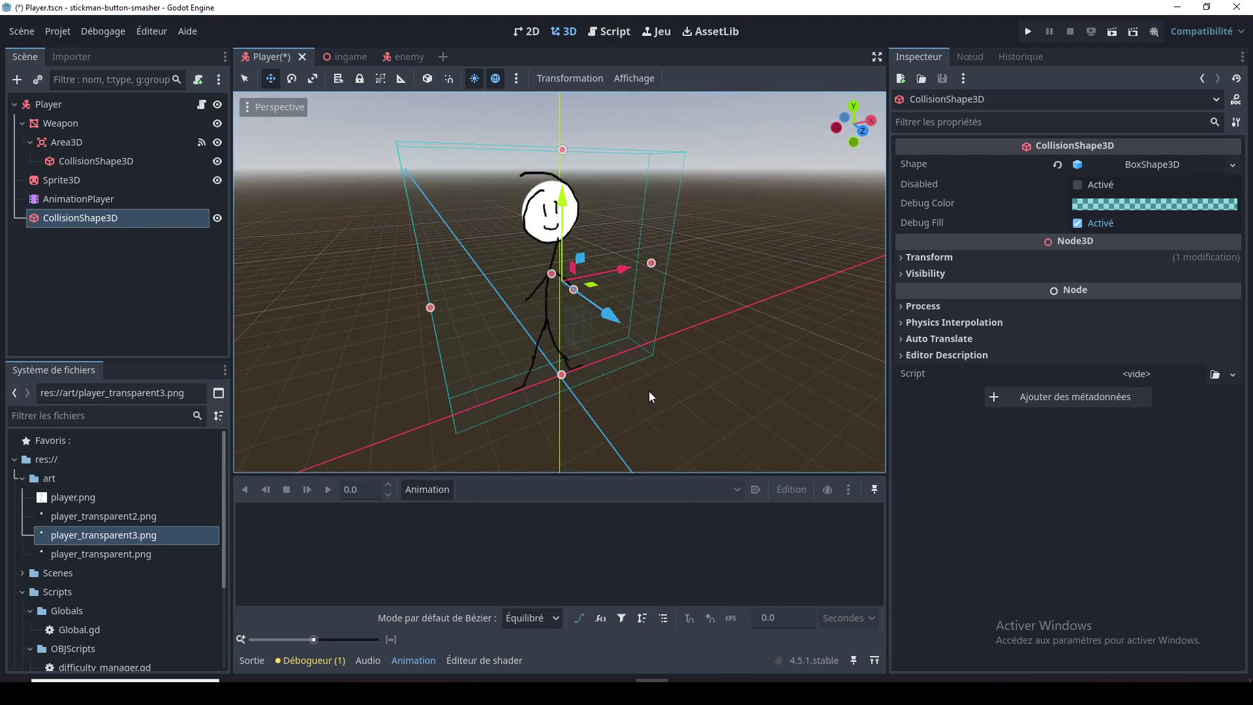
key(KP_1)
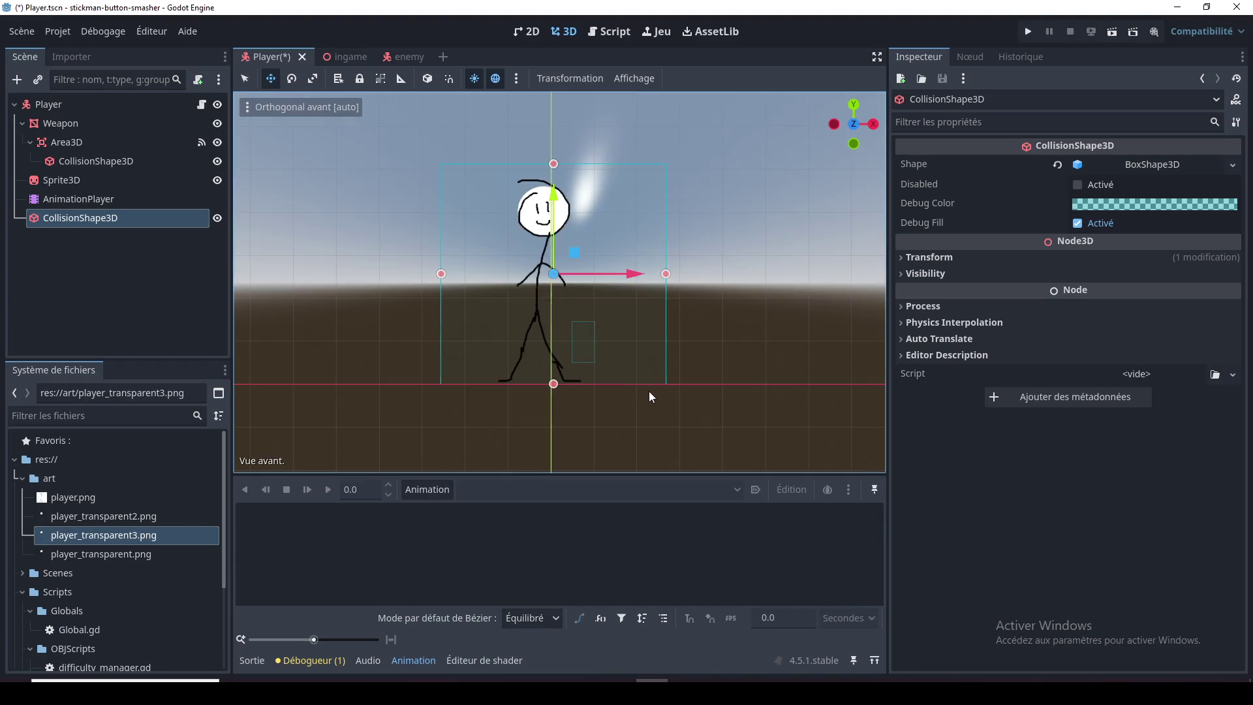
scroll(649, 396, down, 2)
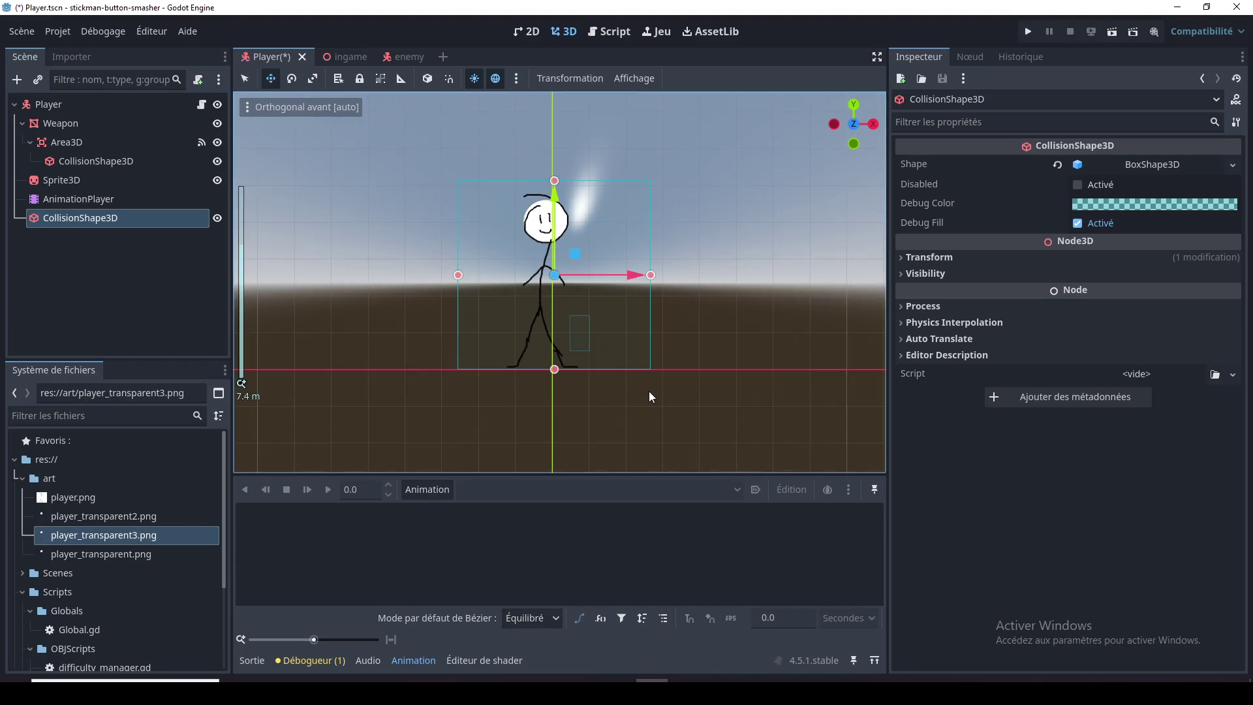
drag(623, 293, 676, 323)
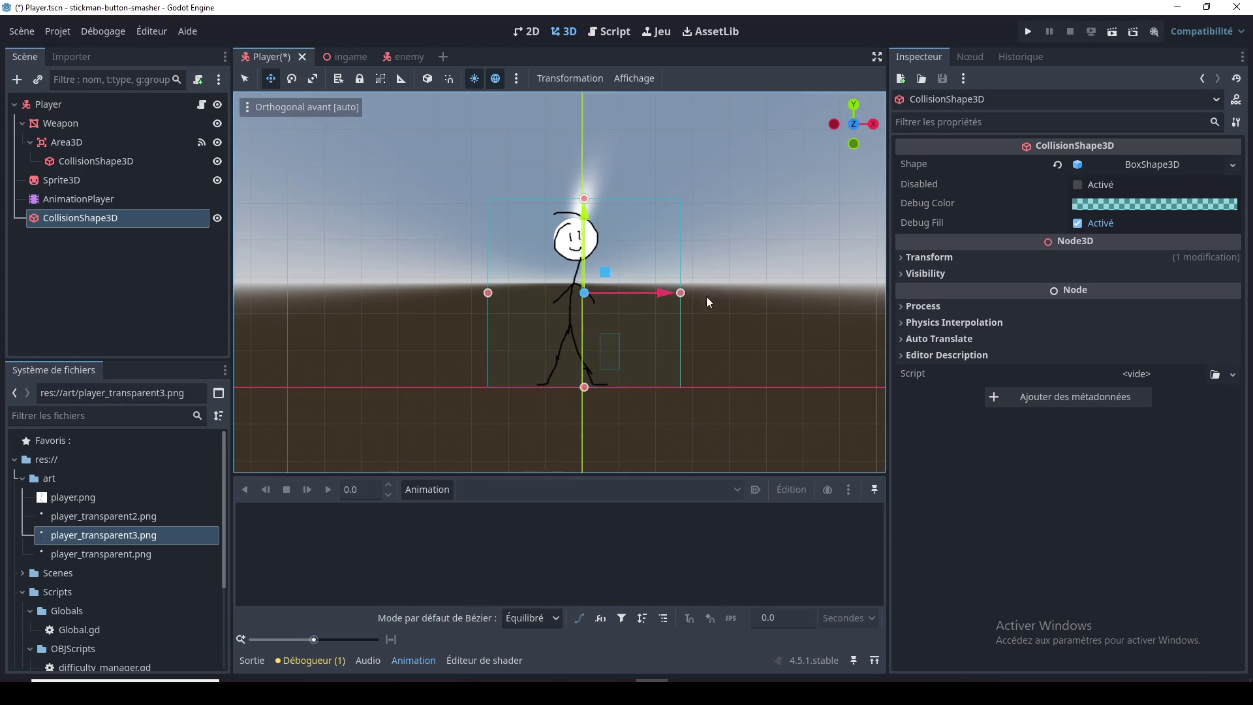
drag(754, 306, 674, 375)
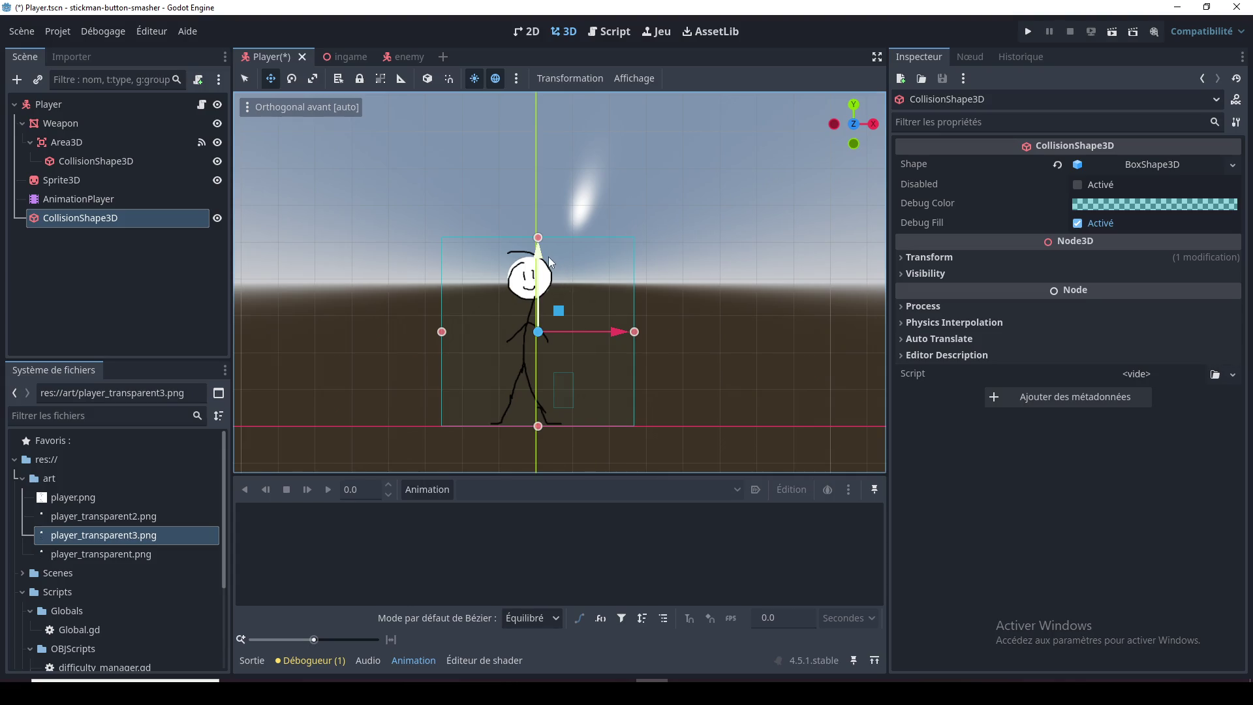
mouse_move(601, 178)
mouse_down()
mouse_move(655, 214)
mouse_move(652, 234)
mouse_up()
key(KP_1)
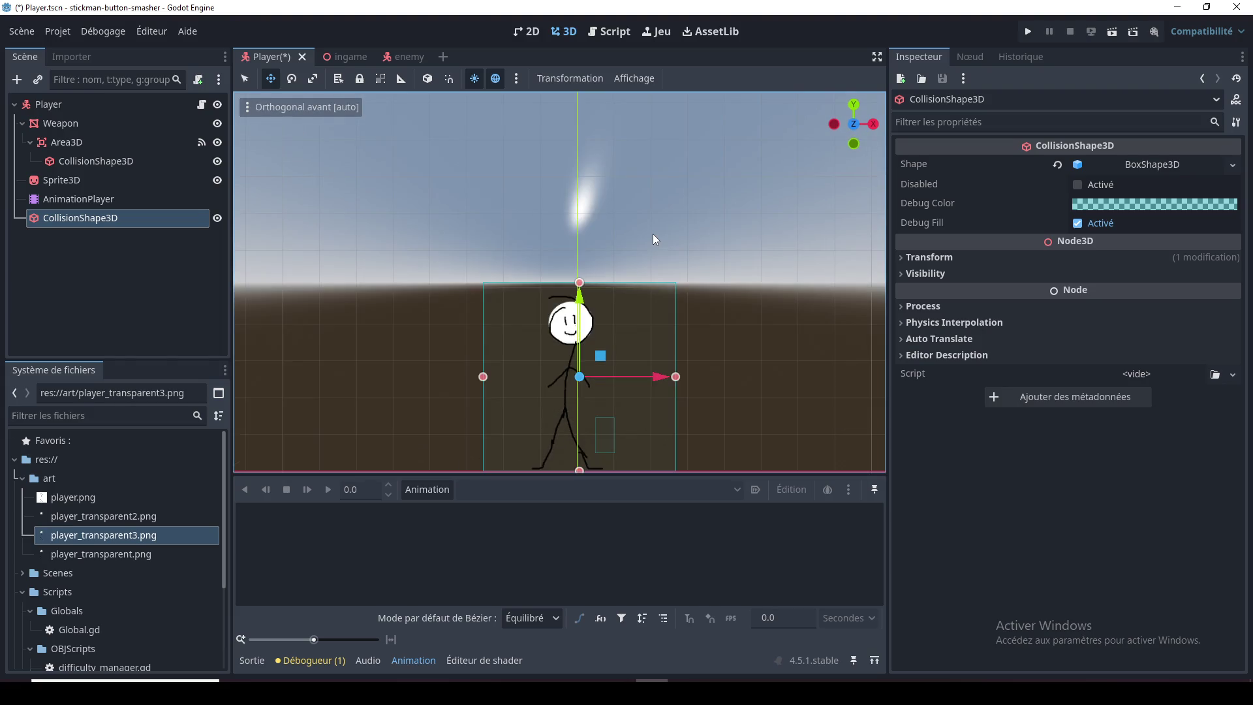
drag(675, 286, 661, 192)
key(ctrl+s)
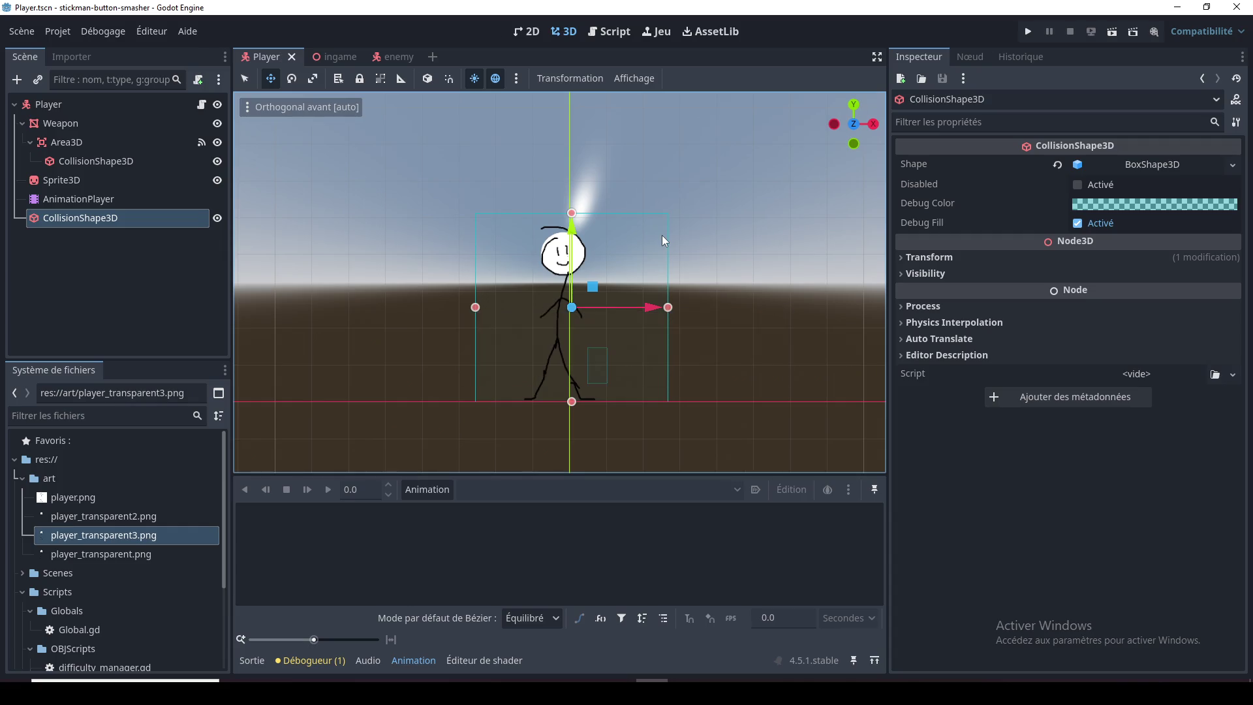
click(386, 57)
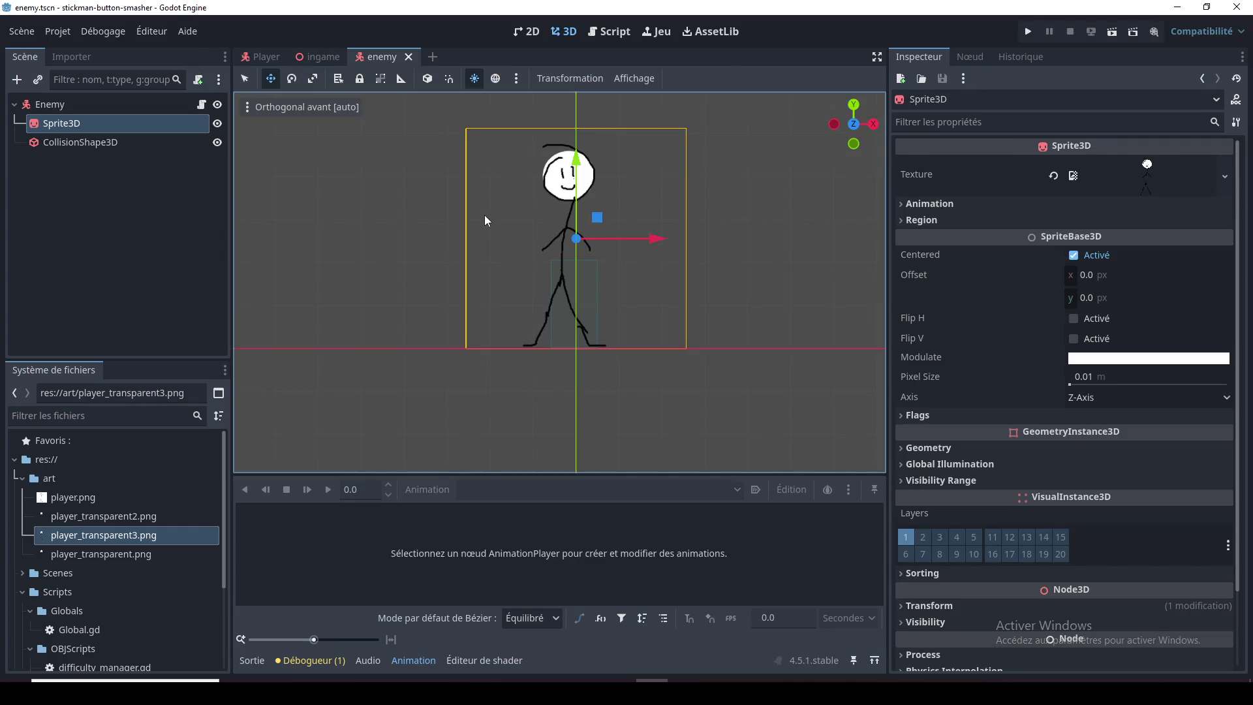
Step: Reshape the enemy's collision box to 1.58 × 4.84 × 1.0 around the stickman's body
mouse_move(319, 65)
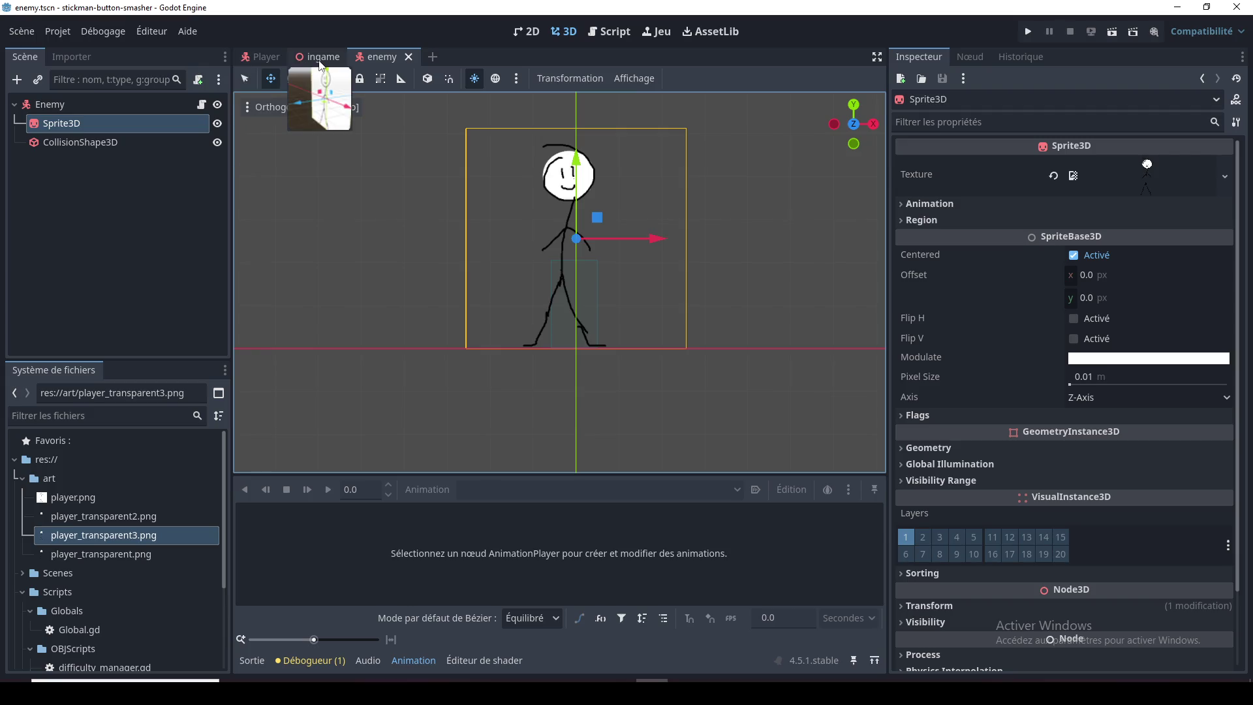
click(117, 143)
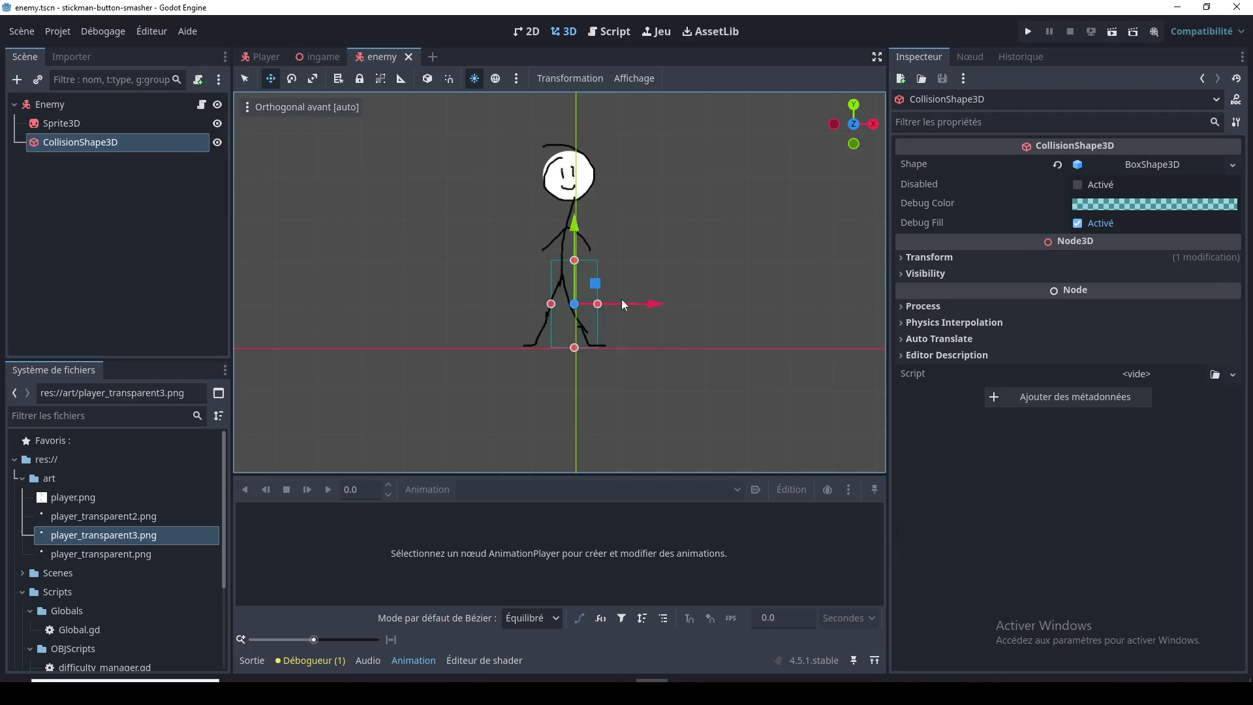
mouse_move(577, 308)
mouse_down()
mouse_move(578, 189)
mouse_move(548, 292)
mouse_move(527, 292)
mouse_move(632, 298)
mouse_up()
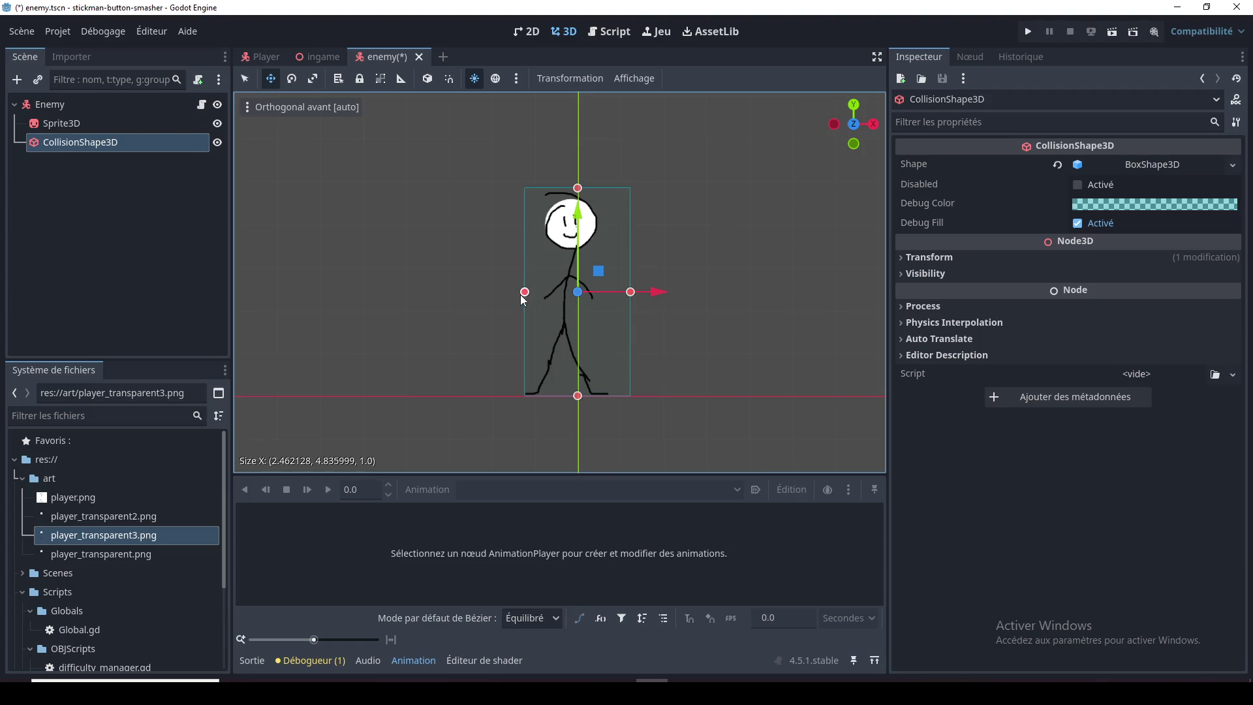
drag(524, 292, 544, 291)
drag(631, 293, 615, 296)
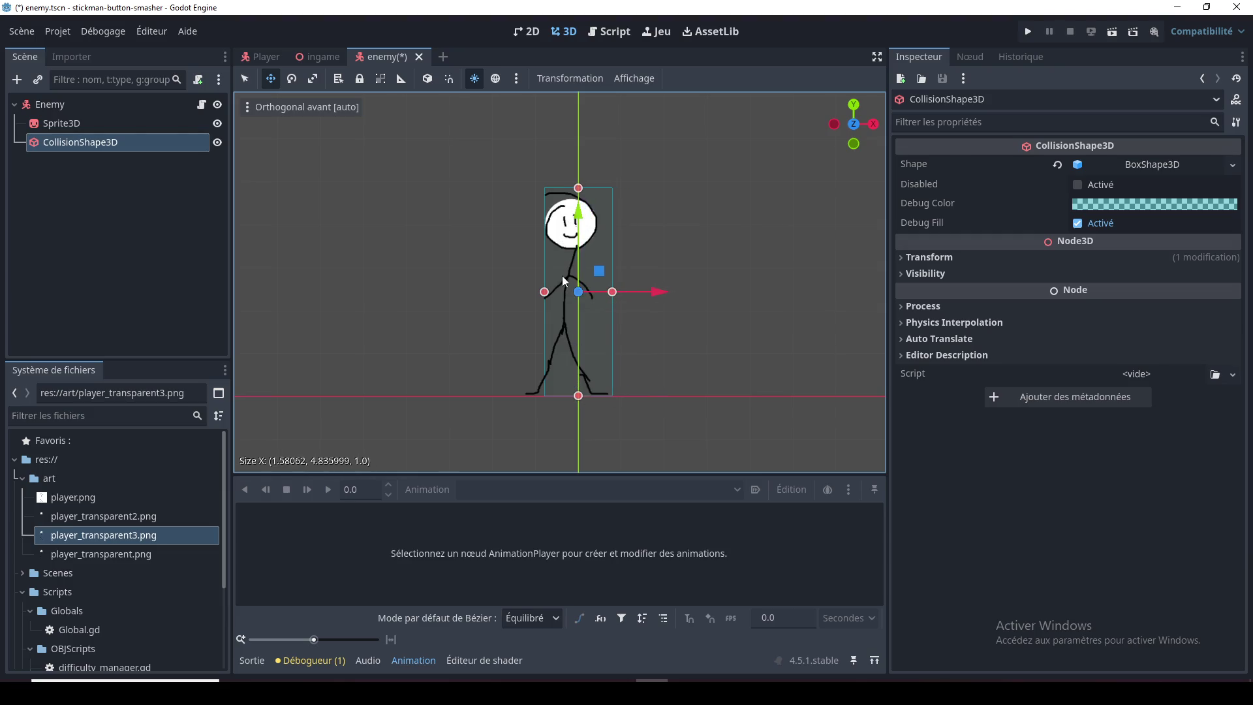
click(65, 123)
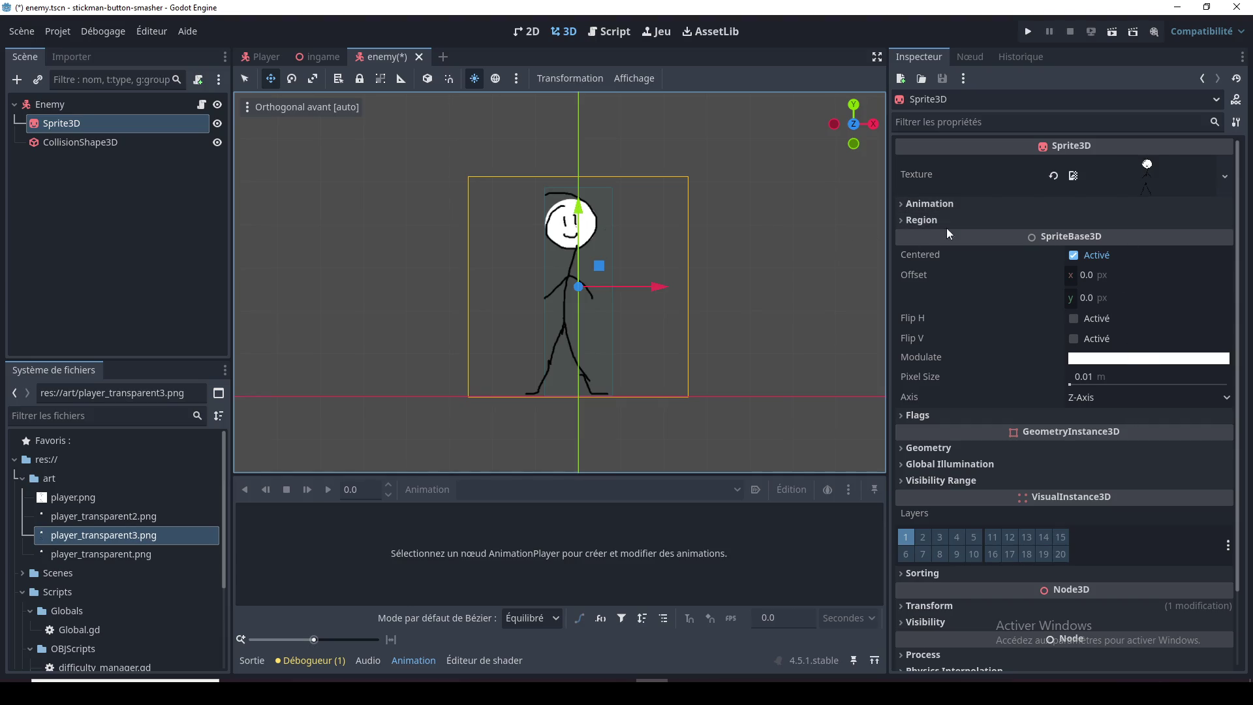
Step: Shift the enemy Sprite3D's x offset to 25.29 px and save the enemy scene
click(943, 210)
click(943, 210)
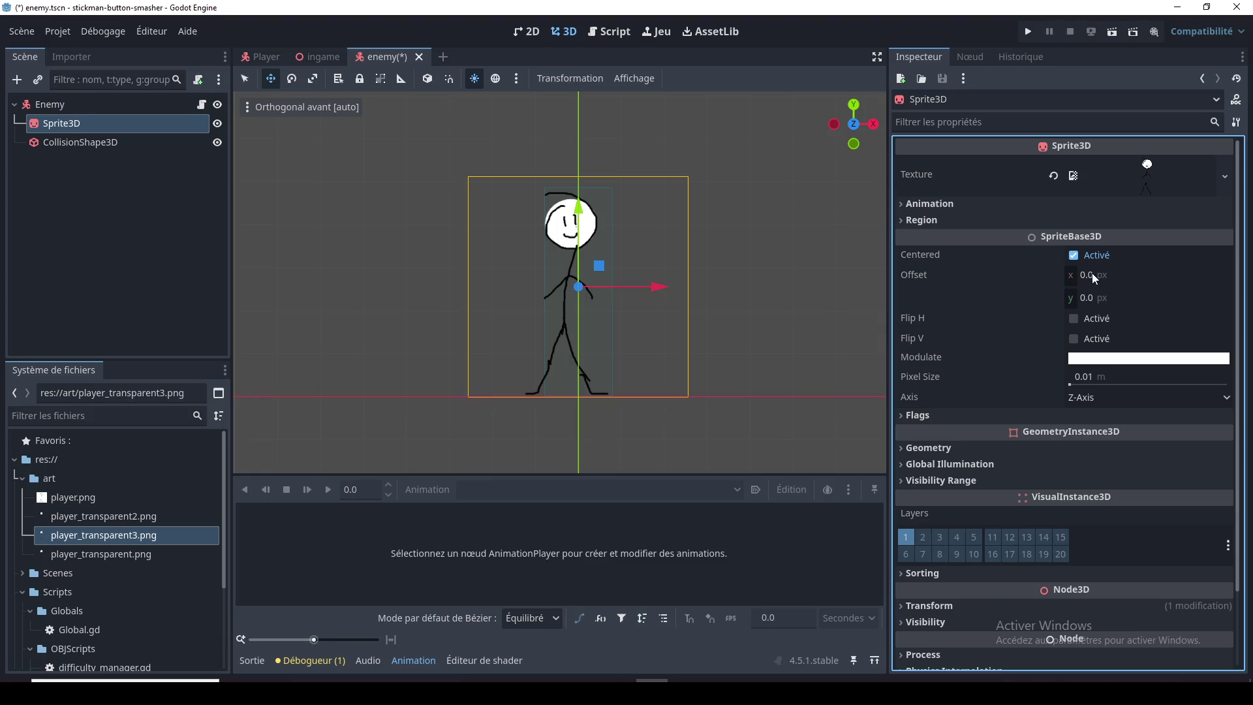
drag(1086, 276, 1131, 275)
key(ctrl+s)
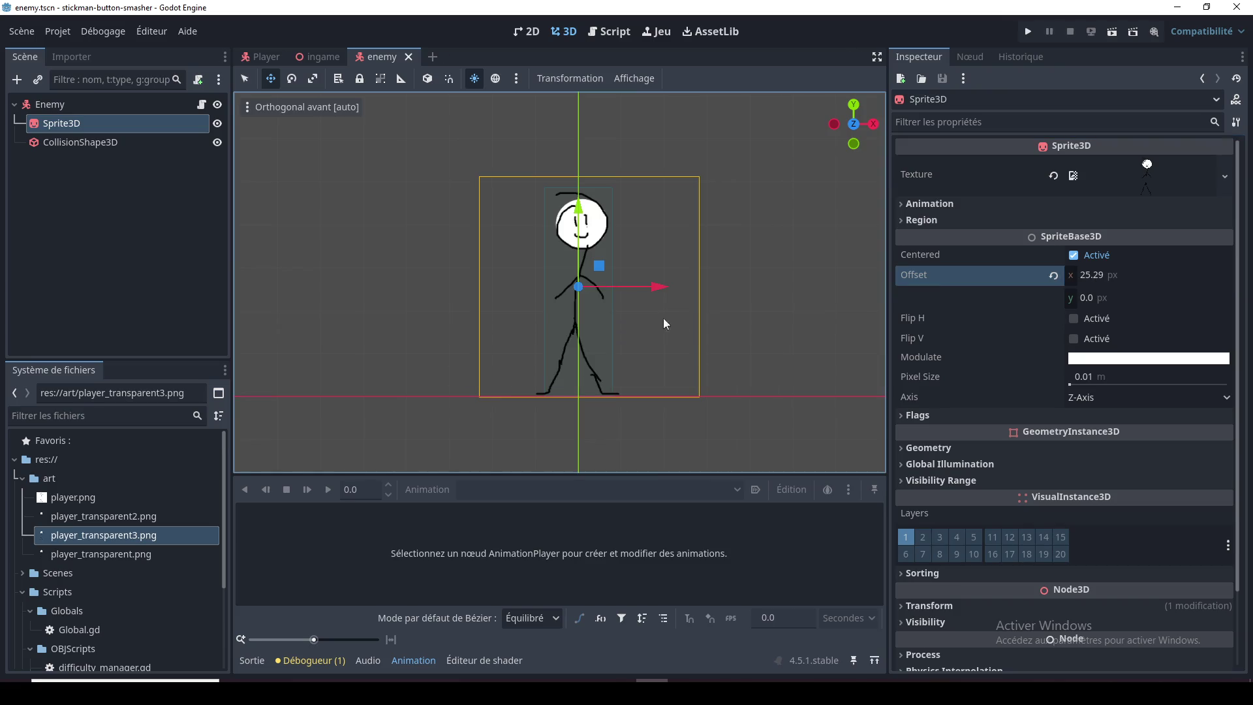
Step: Return to the Player scene, pan the stickman into view, and switch to the 2D workspace
click(261, 57)
scroll(633, 343, up, 2)
scroll(632, 343, down, 2)
mouse_move(672, 364)
mouse_down()
mouse_move(676, 307)
mouse_move(620, 303)
mouse_up()
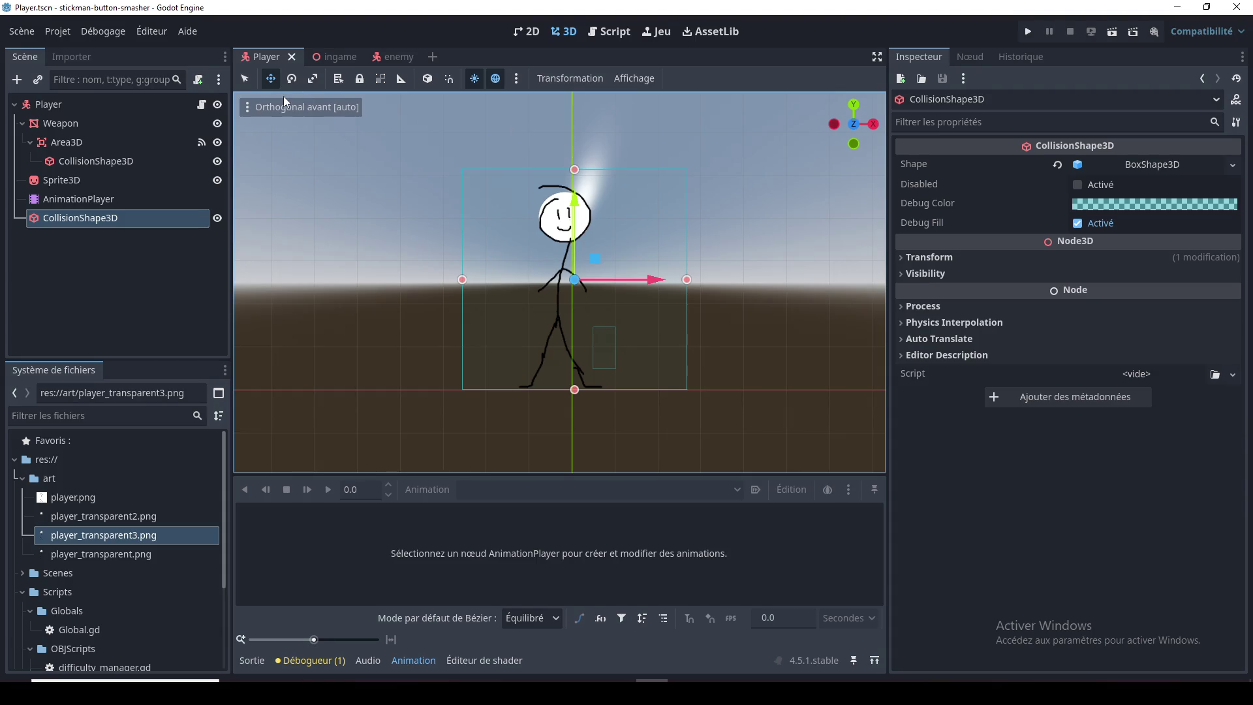
click(533, 32)
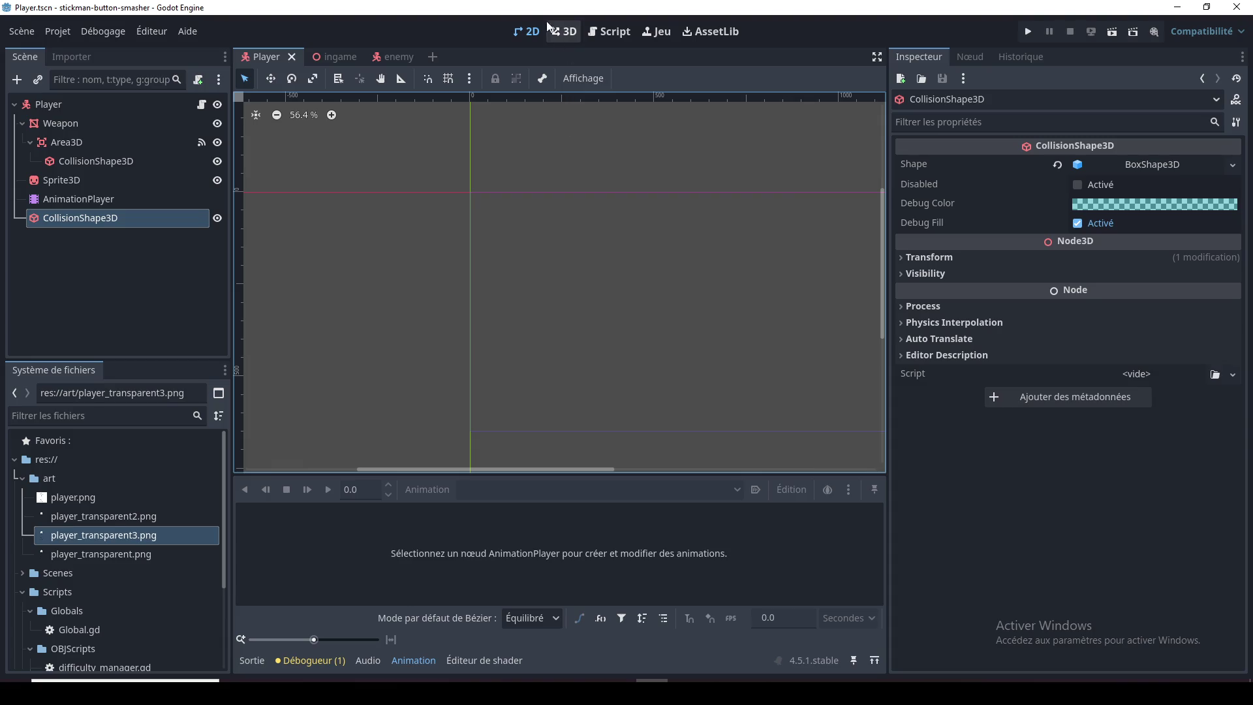
Step: Glance at creature.gd, then bring up the ingame scene in the 3D workspace
click(604, 33)
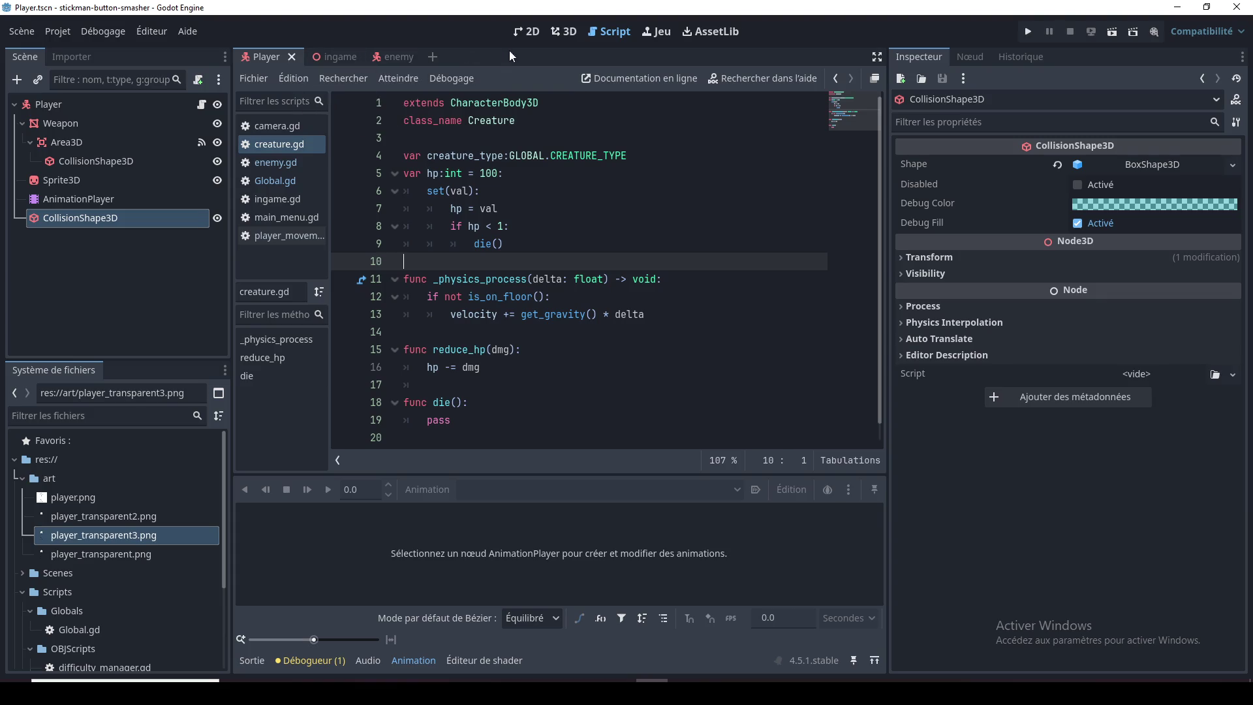
mouse_move(391, 56)
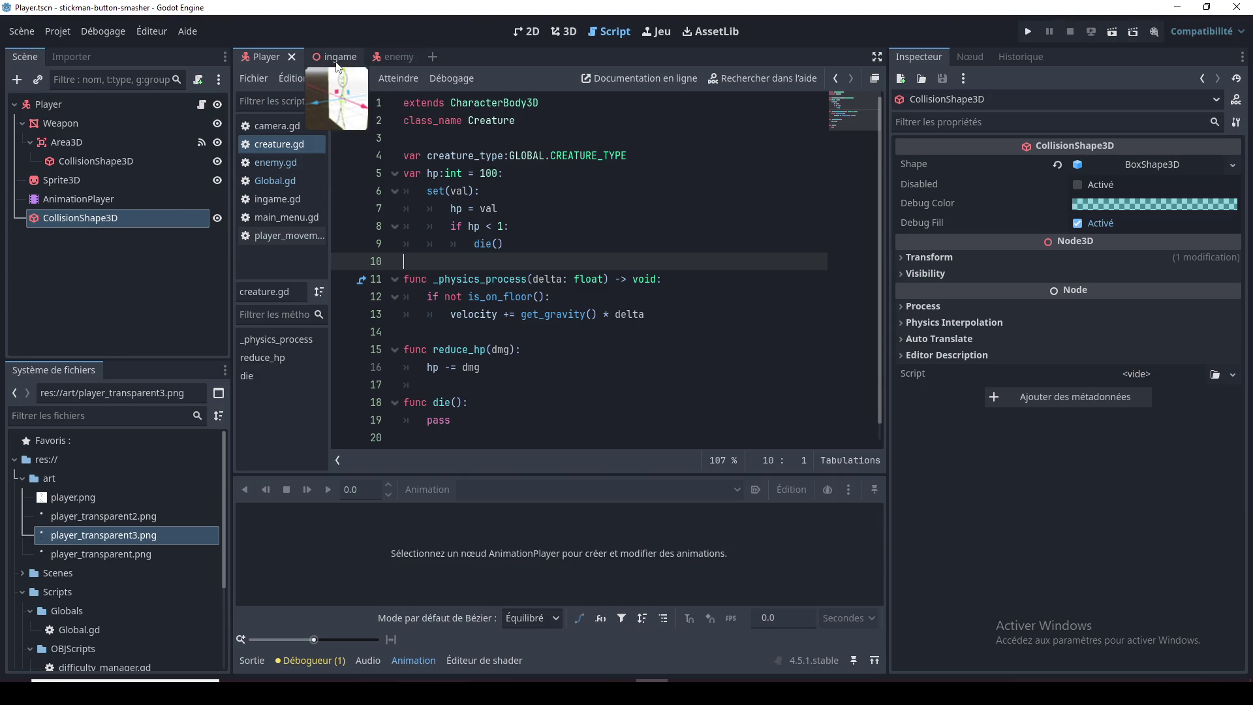
click(335, 58)
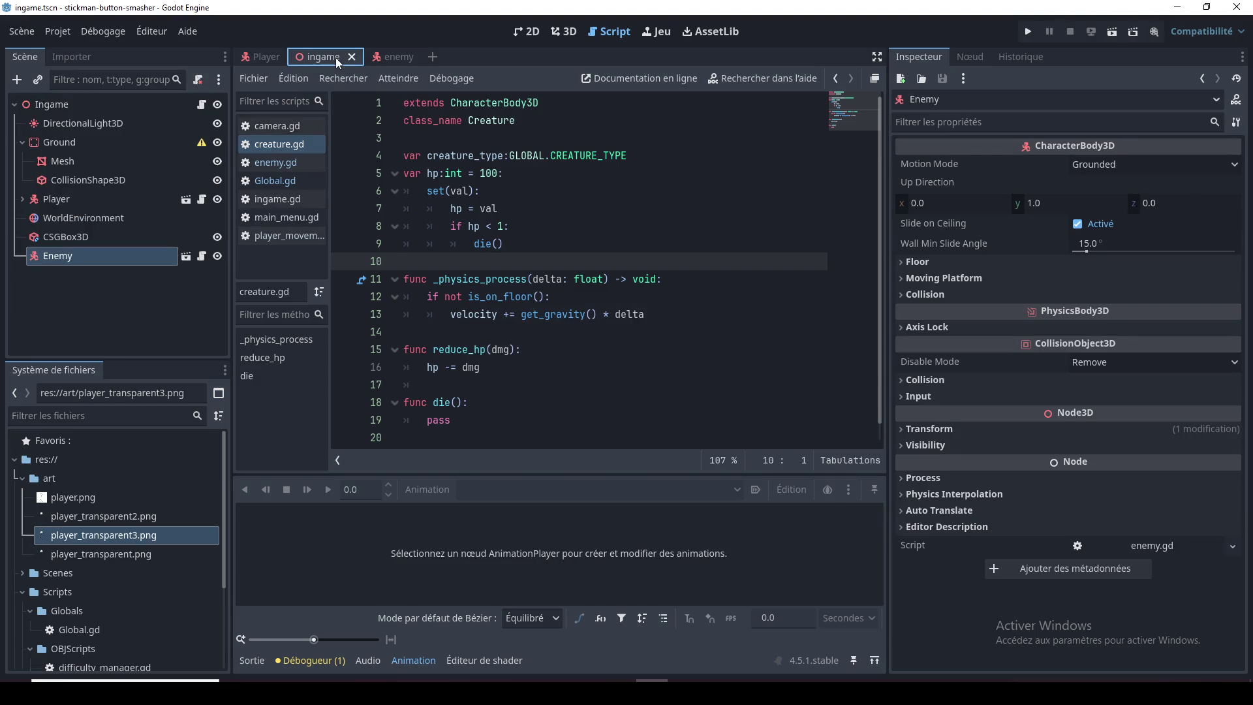
mouse_move(394, 57)
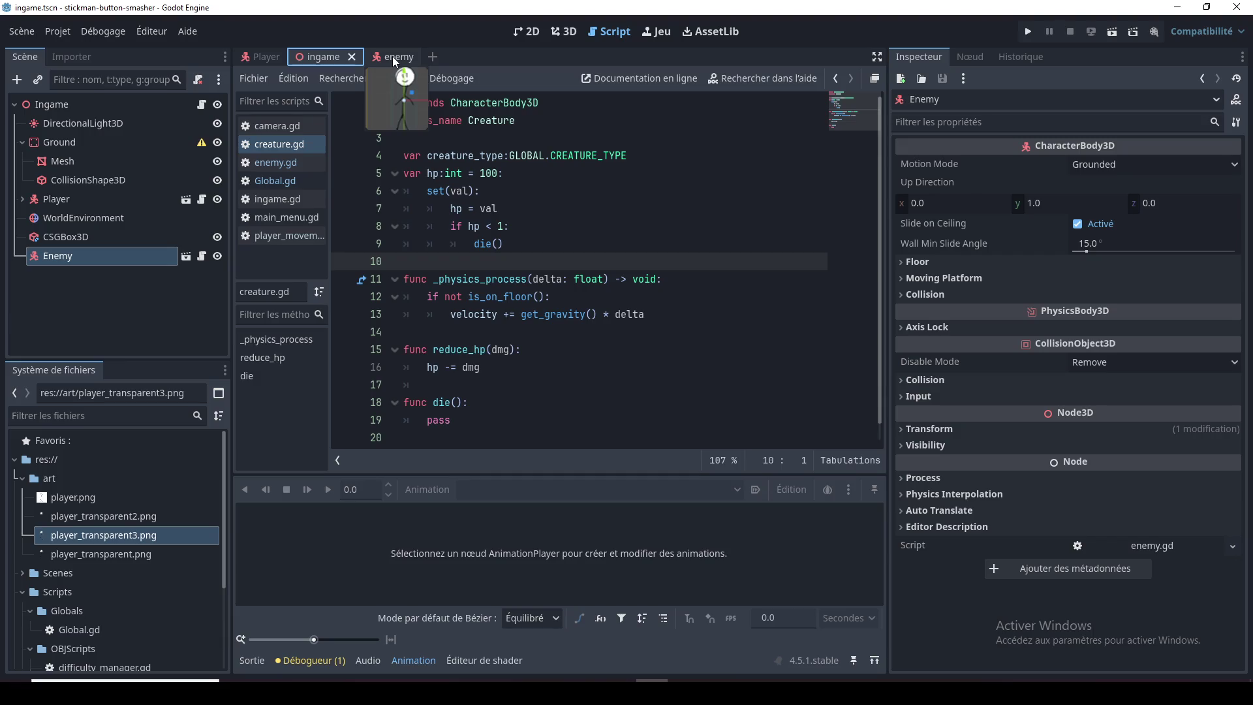
click(522, 32)
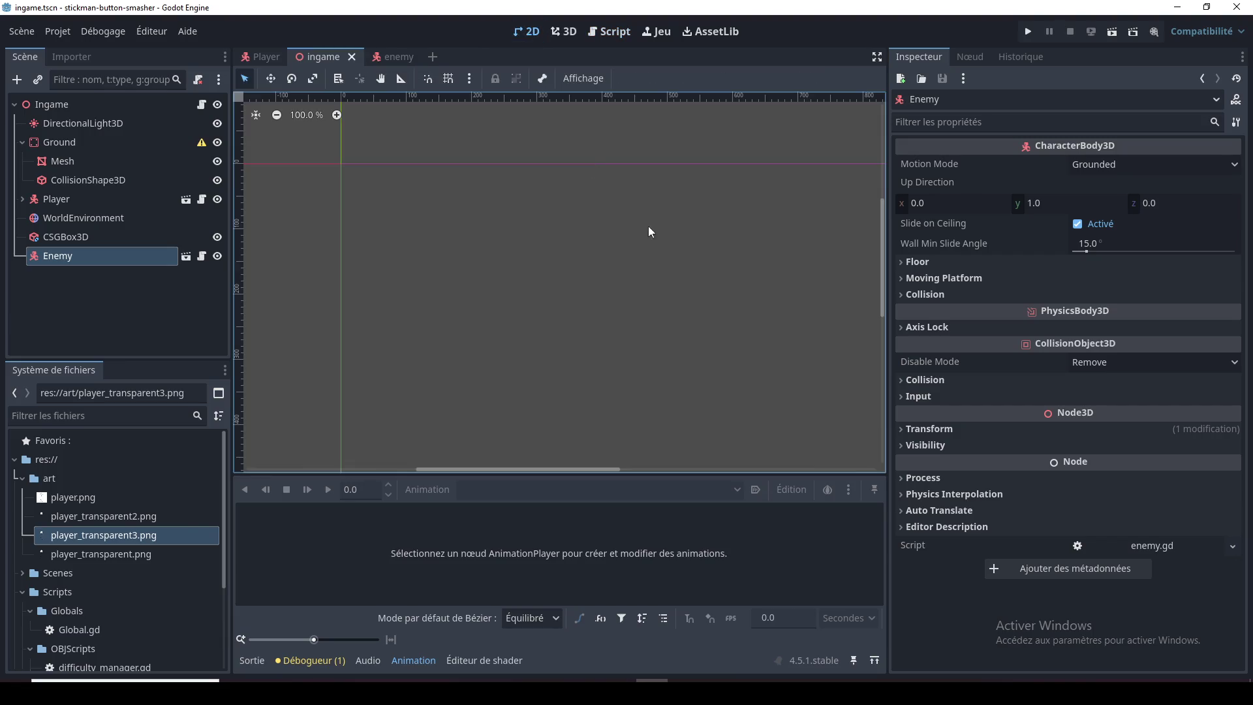
click(563, 31)
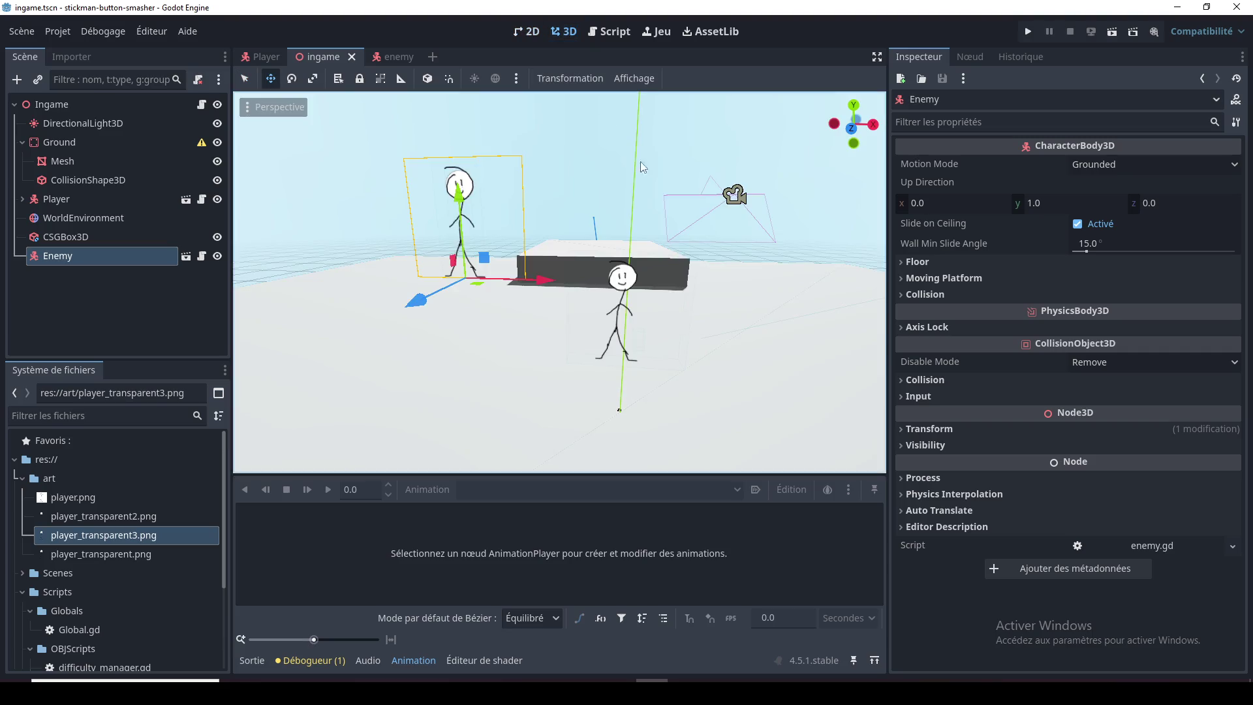
Step: Run the project with F5 to watch both stickmen in the level, then close the game
mouse_move(608, 205)
mouse_down()
mouse_move(691, 214)
mouse_move(668, 244)
mouse_move(605, 275)
mouse_move(662, 272)
mouse_up()
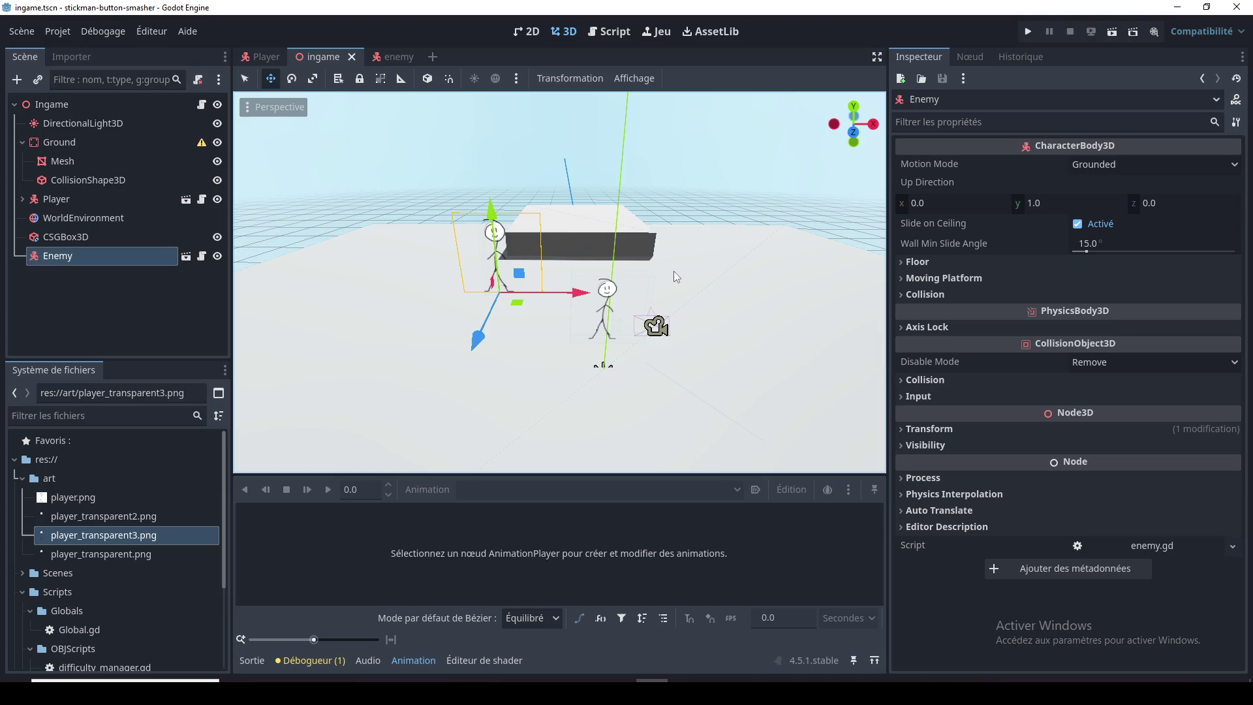
key(F5)
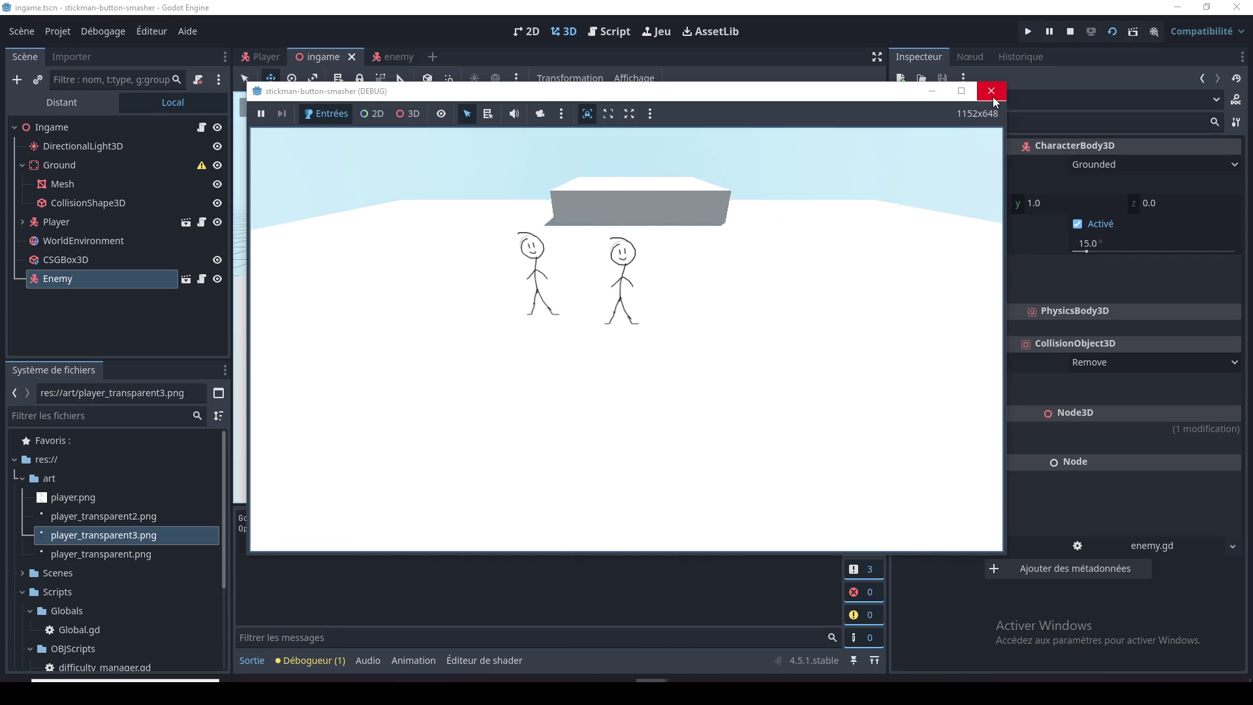
click(993, 96)
click(391, 57)
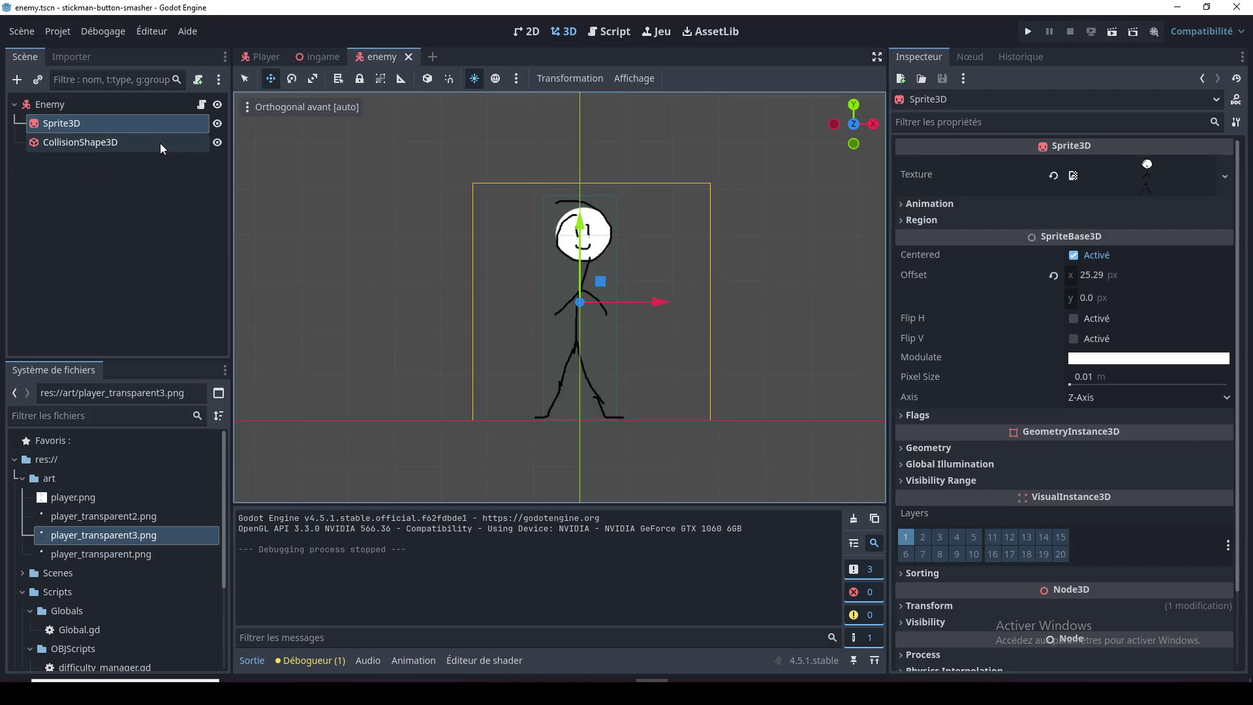
Step: Open the Enemy root node's enemy.gd script and go to its empty last line
click(163, 105)
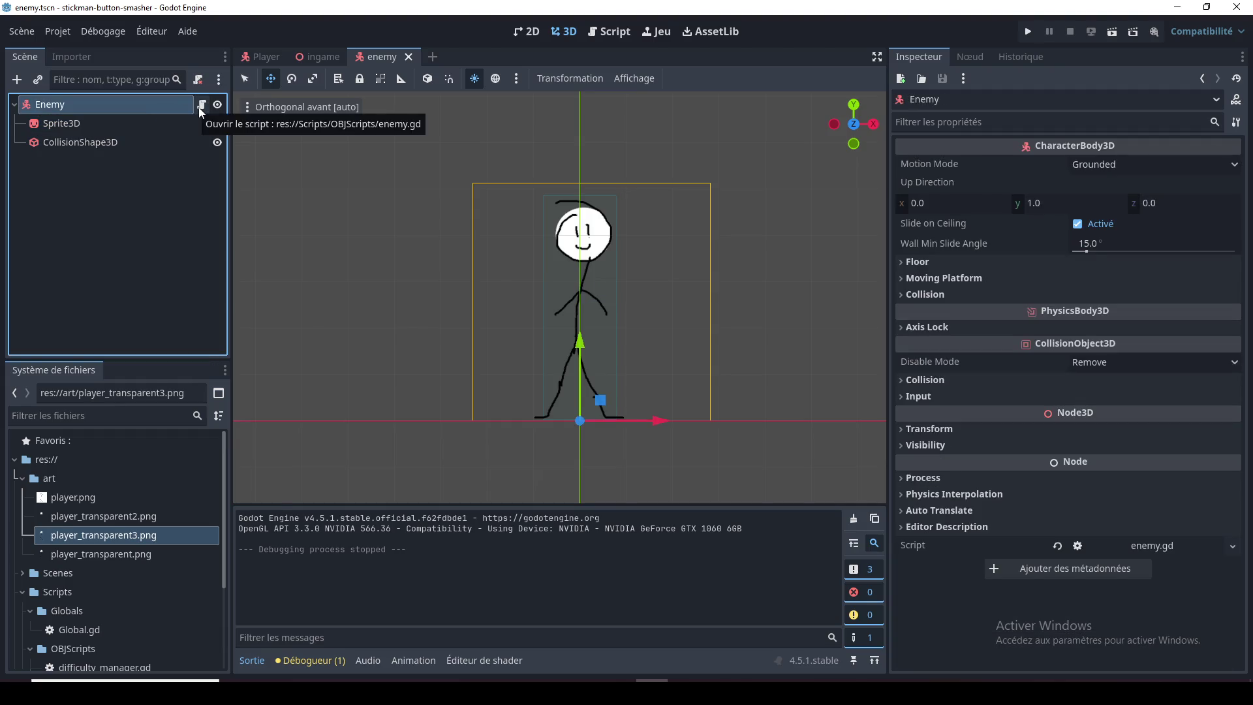
click(202, 106)
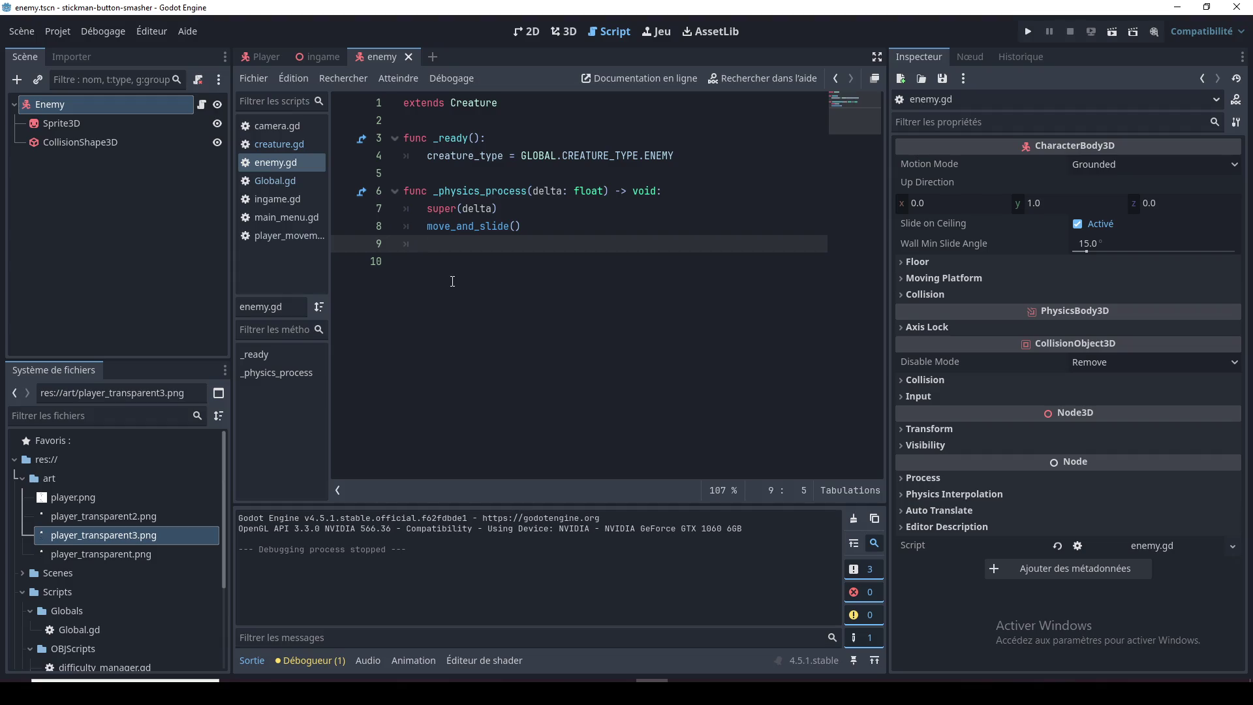
click(452, 281)
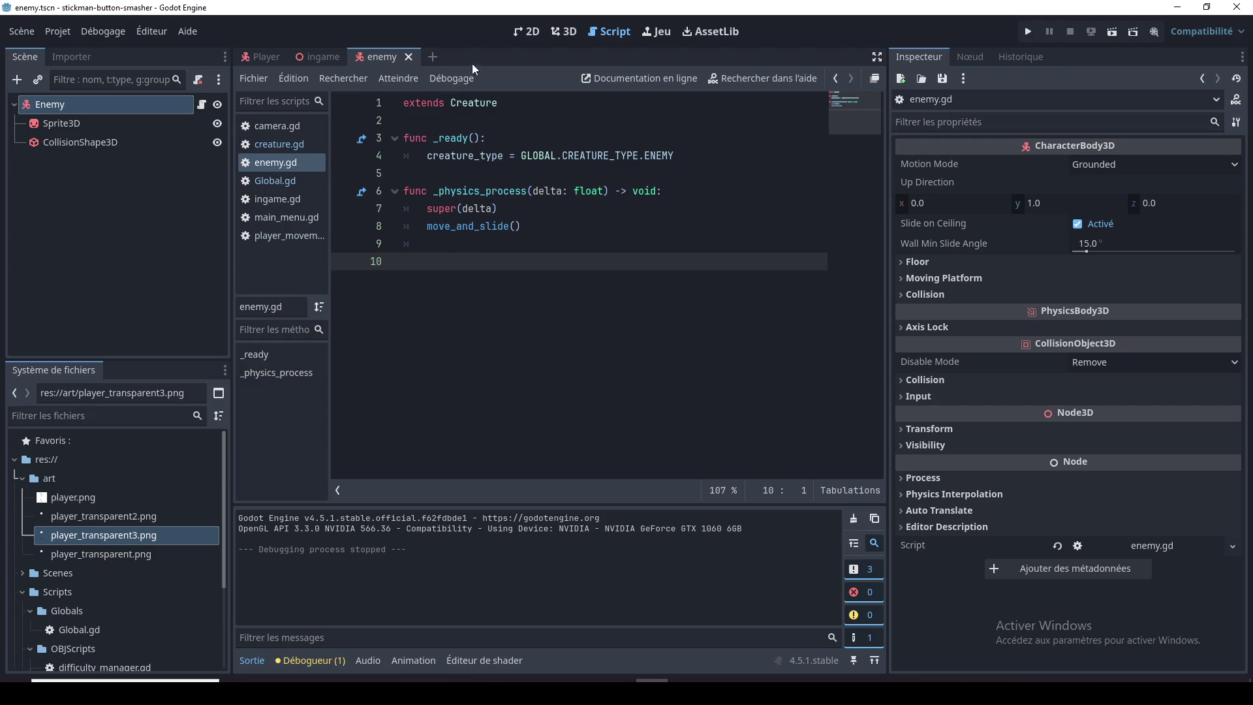
Step: Leave the script editor and show the ingame scene in the 3D viewport
click(265, 56)
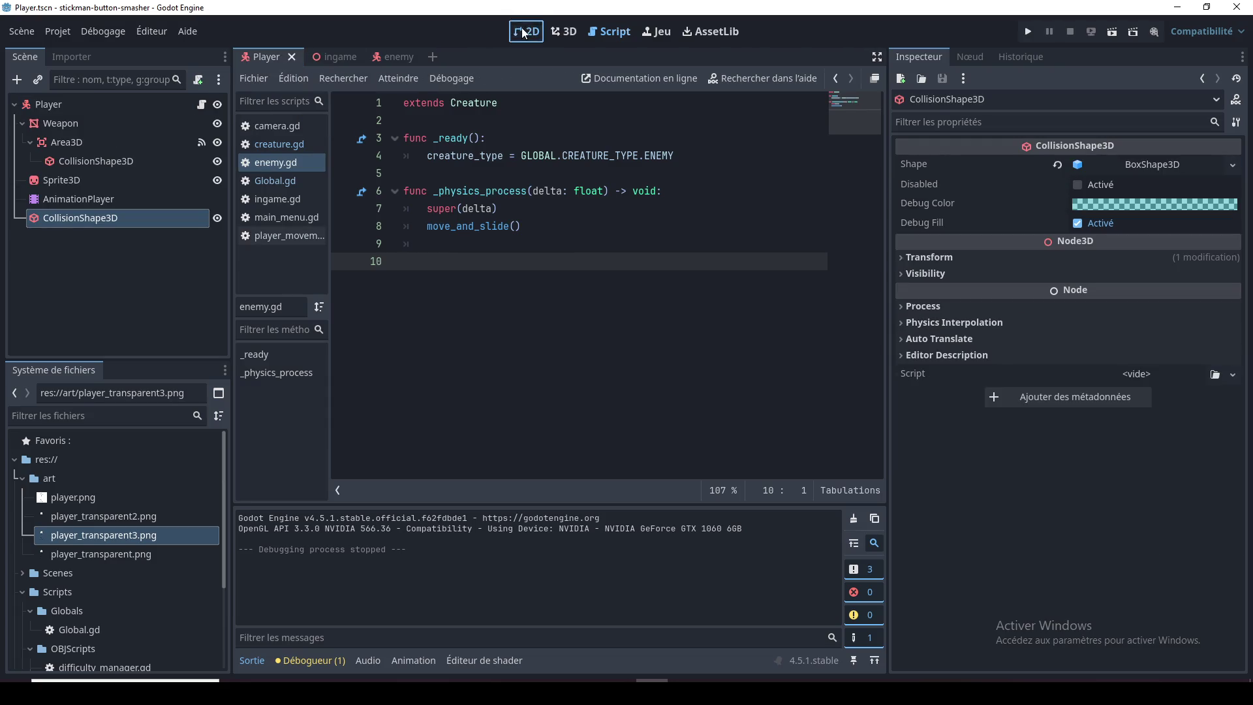
click(525, 32)
click(329, 56)
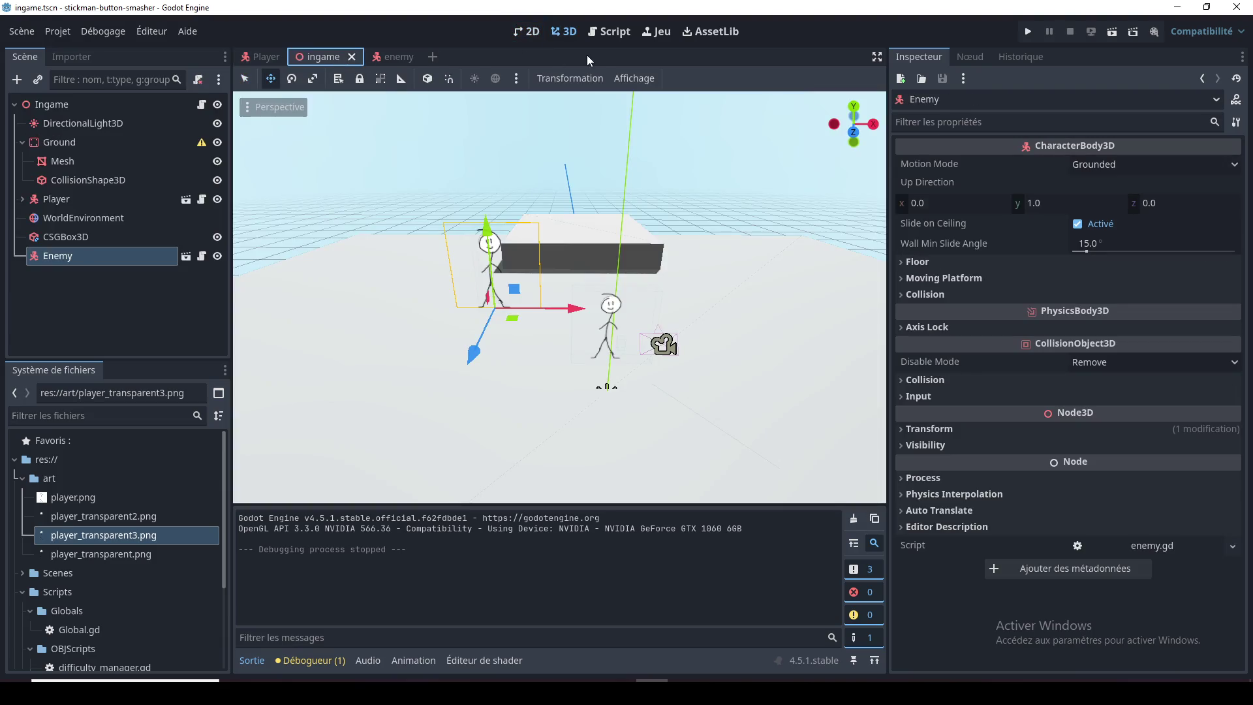
Step: Orbit and zoom around the stickmen and box in the ingame level, then open the enemy scene
mouse_move(588, 111)
mouse_down()
mouse_move(589, 137)
mouse_move(696, 184)
mouse_move(667, 201)
mouse_move(499, 213)
mouse_move(637, 225)
mouse_move(654, 257)
mouse_move(641, 251)
mouse_move(642, 282)
mouse_move(630, 268)
mouse_move(647, 280)
mouse_move(563, 284)
mouse_move(582, 247)
mouse_move(470, 293)
mouse_move(334, 323)
mouse_move(560, 325)
mouse_move(455, 324)
mouse_move(560, 365)
mouse_move(702, 349)
mouse_move(753, 384)
mouse_move(718, 388)
mouse_move(616, 278)
mouse_move(597, 319)
mouse_move(701, 308)
mouse_up()
scroll(641, 251, down, 3)
scroll(630, 269, up, 2)
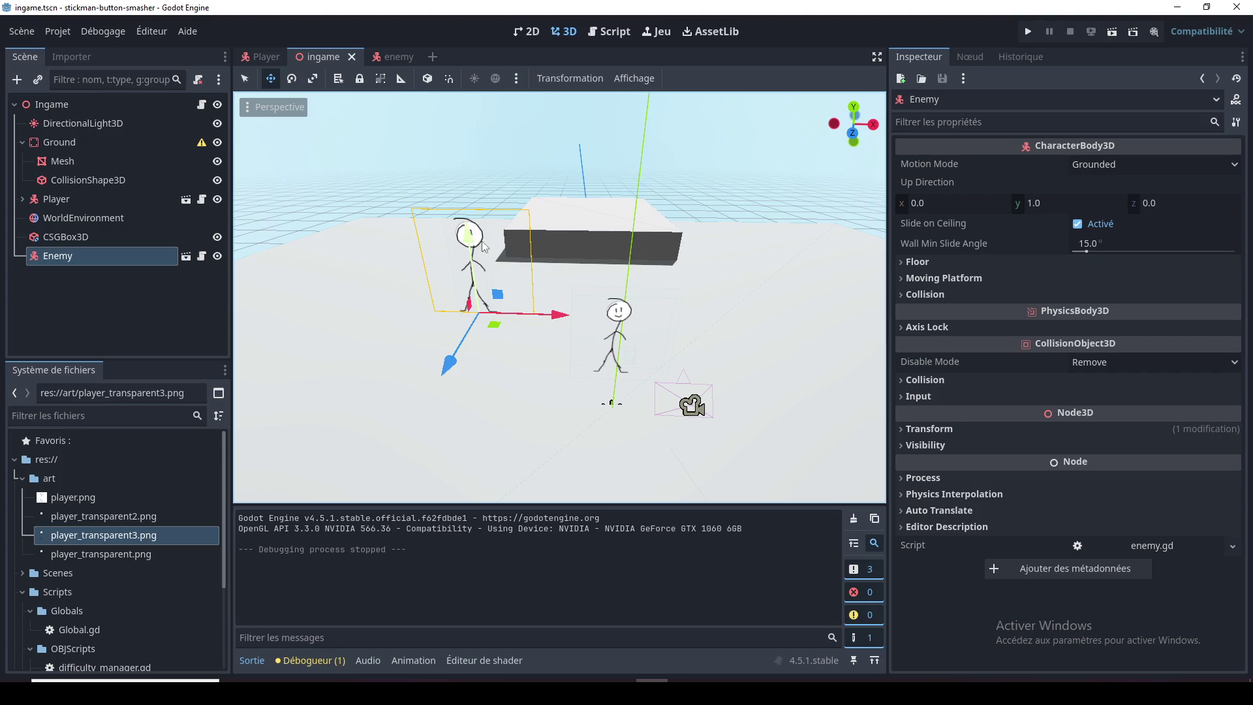
mouse_move(473, 235)
mouse_down()
mouse_move(507, 244)
mouse_move(477, 261)
mouse_move(484, 355)
mouse_move(483, 289)
mouse_move(486, 301)
mouse_move(567, 312)
mouse_move(606, 236)
mouse_up()
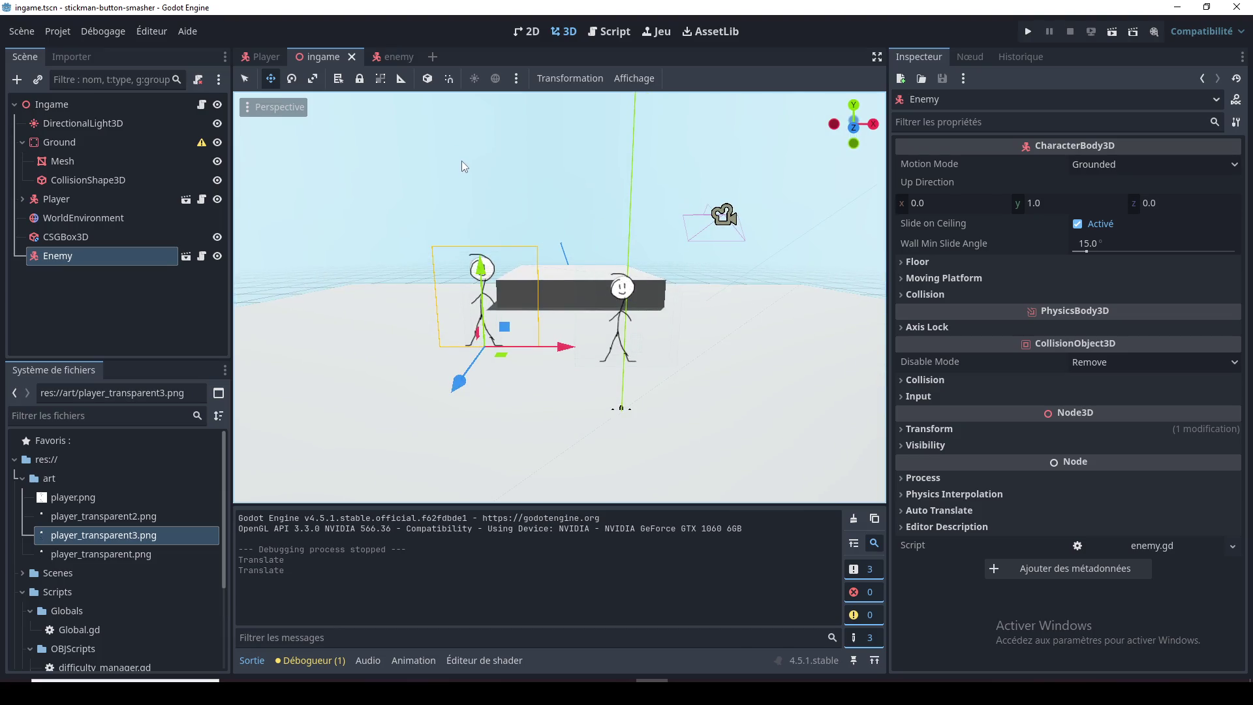
click(386, 58)
Step: Write 'func change_state(new_state):' in enemy.gd with an unfinished 'if new_state ==' line
click(201, 104)
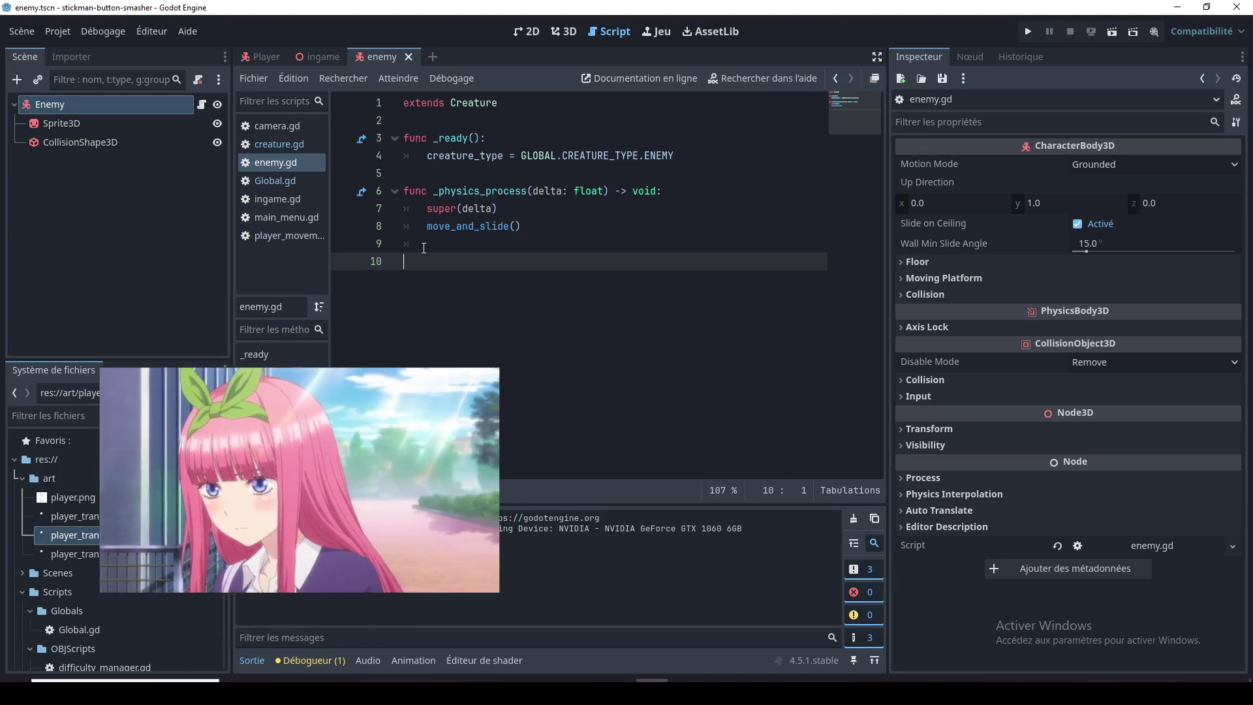
key(Return)
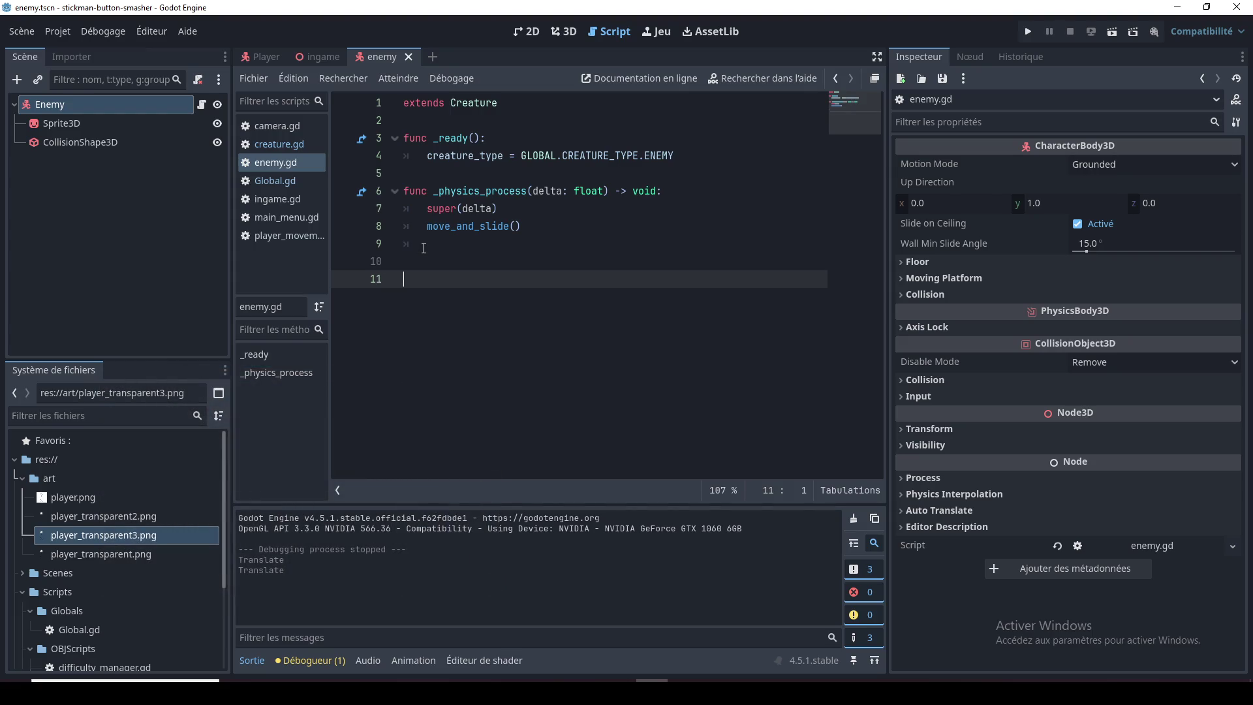
text(func )
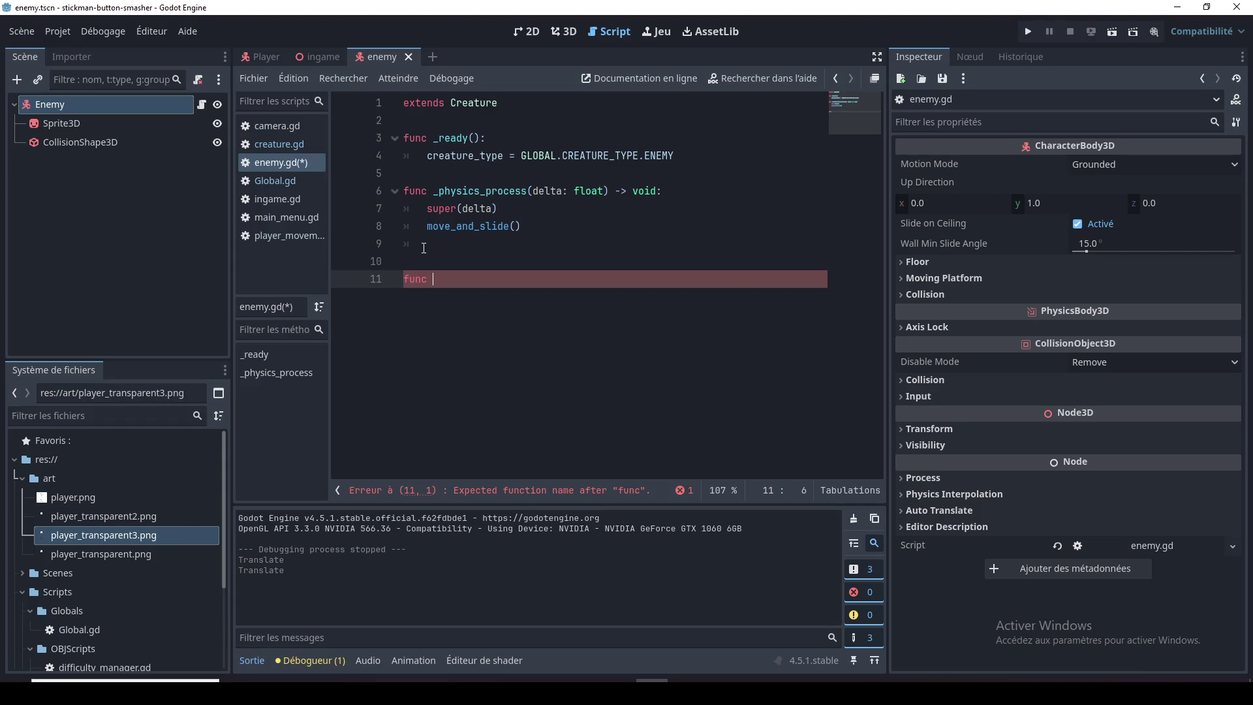
text(_)
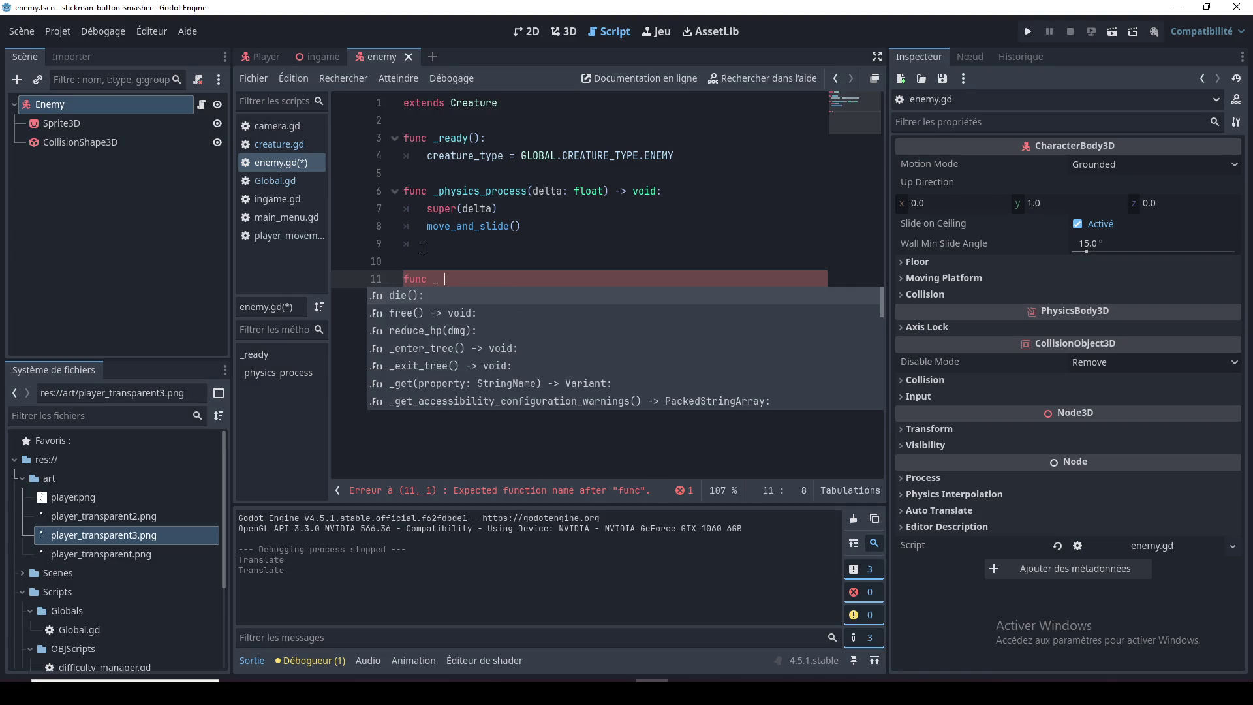
key(BackSpace)
key(BackSpace)
text(change_st)
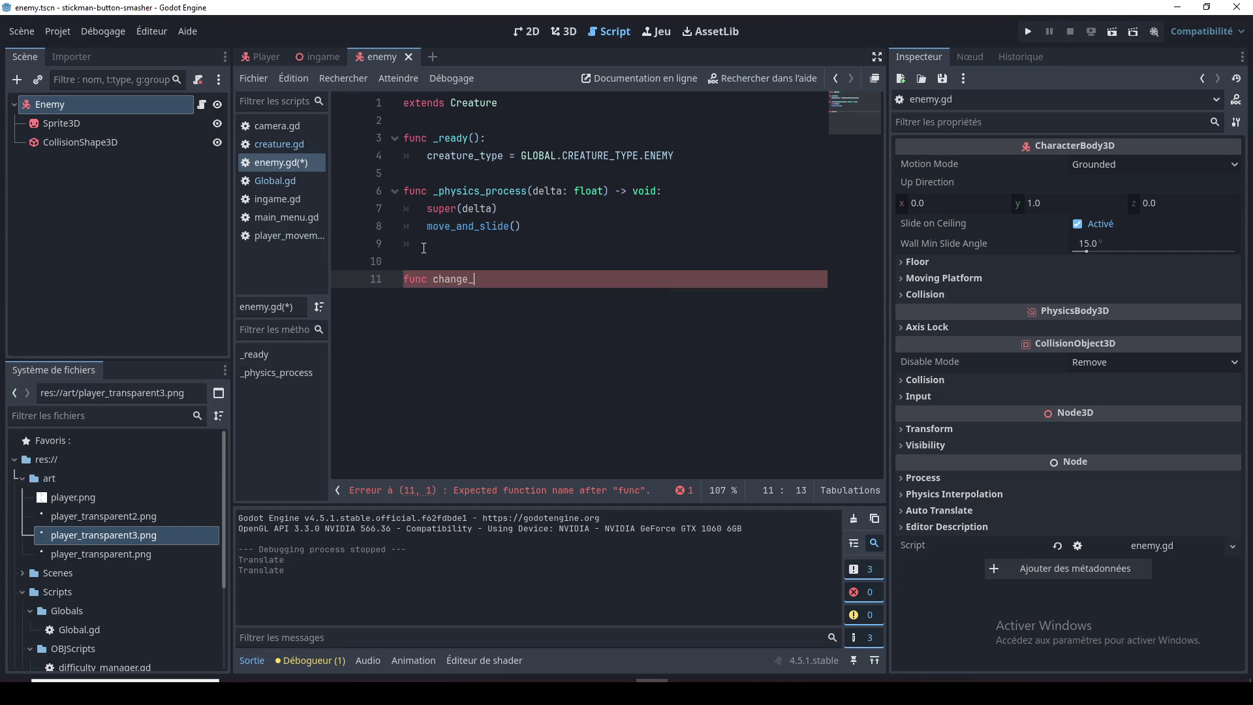
text(ate():)
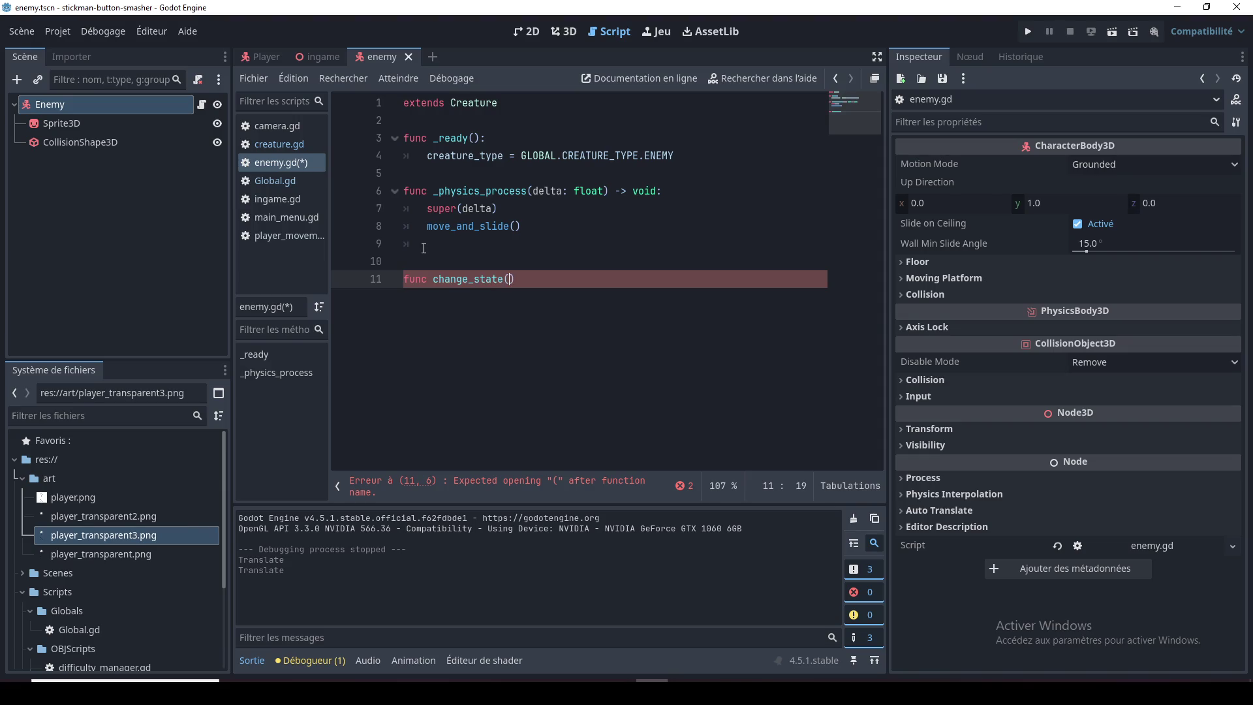
key(Left)
key(Left)
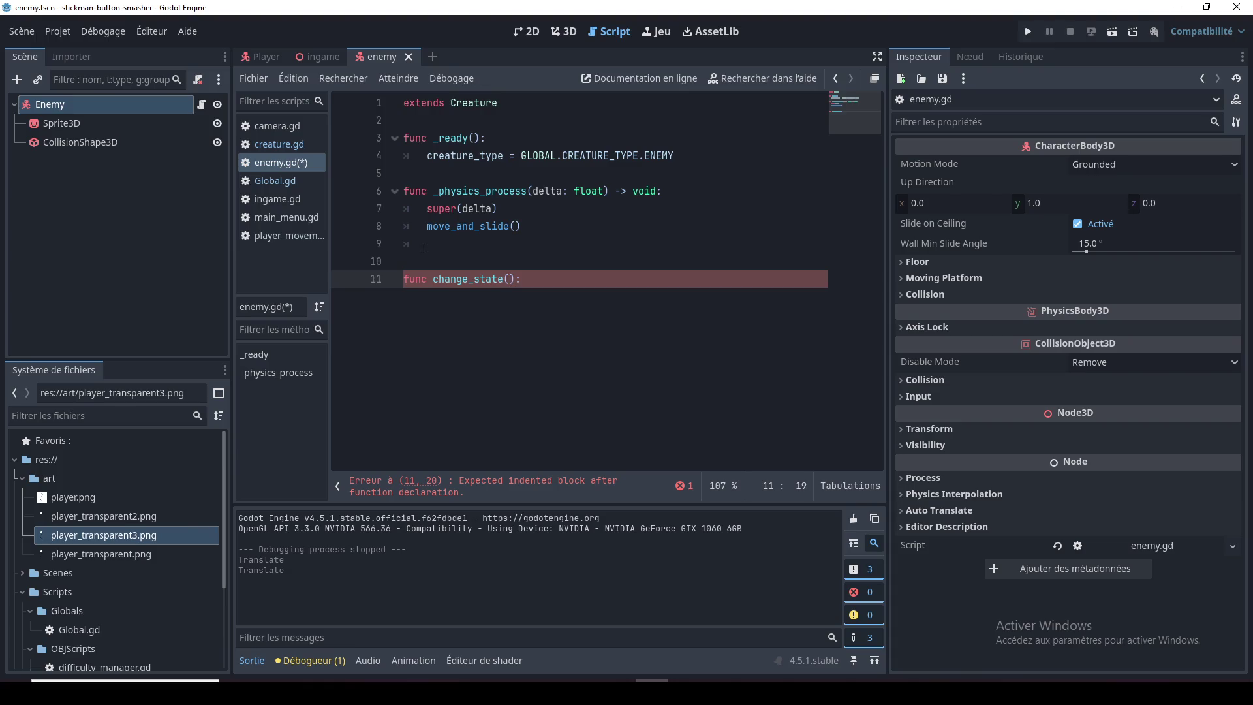
text(new_state)
key(End)
key(Return)
text(if)
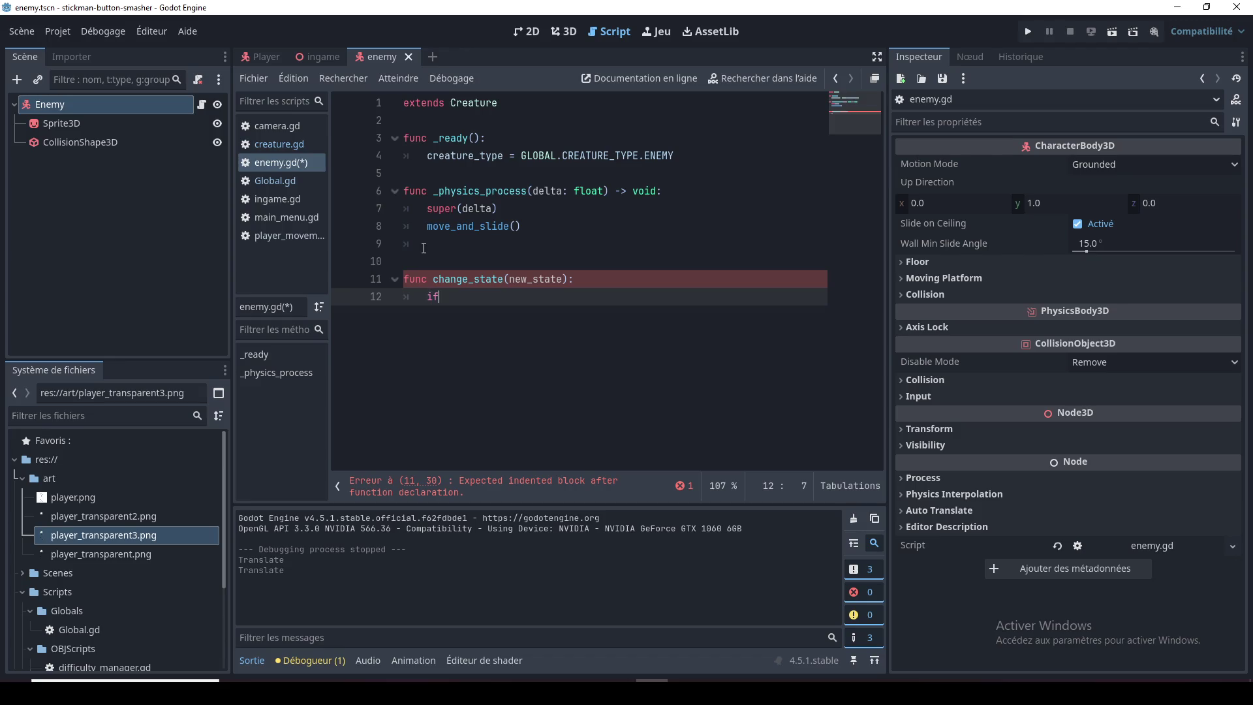
text( new_st)
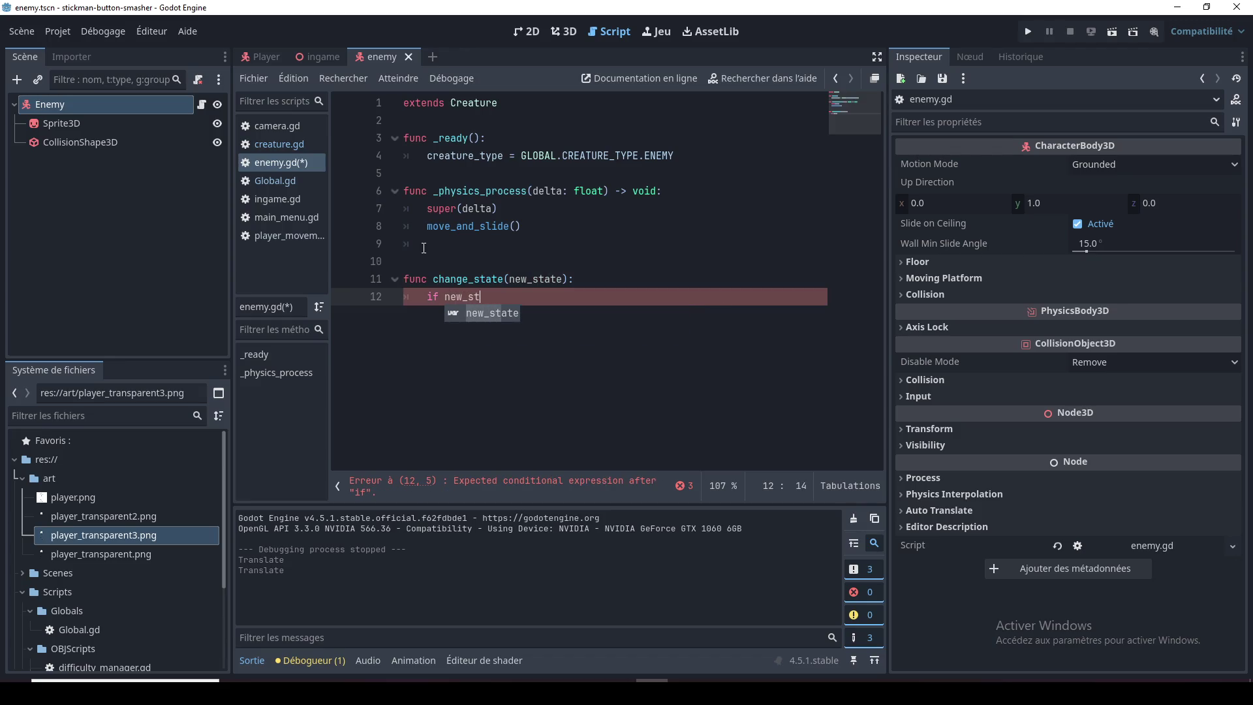
key(Return)
text(==)
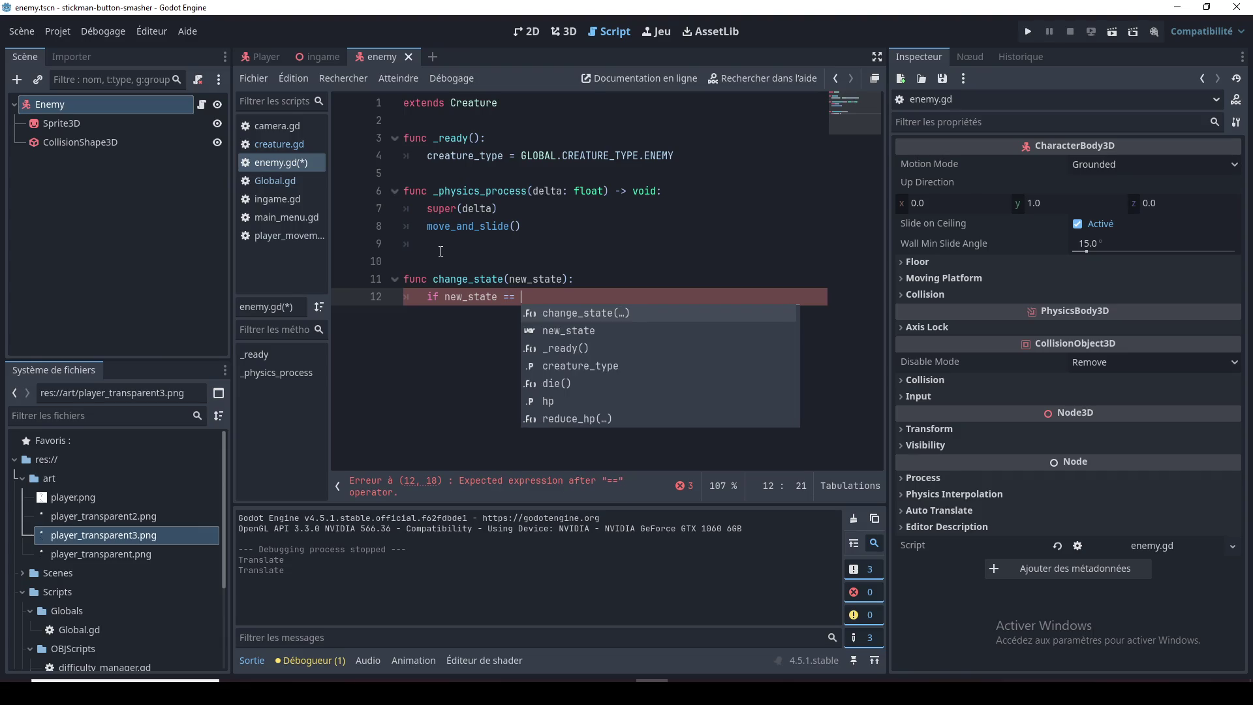
Step: Declare 'var current_state' on a fresh line near the top of enemy.gd
click(485, 116)
key(Return)
key(Return)
key(Up)
text(var cu)
text(t_state)
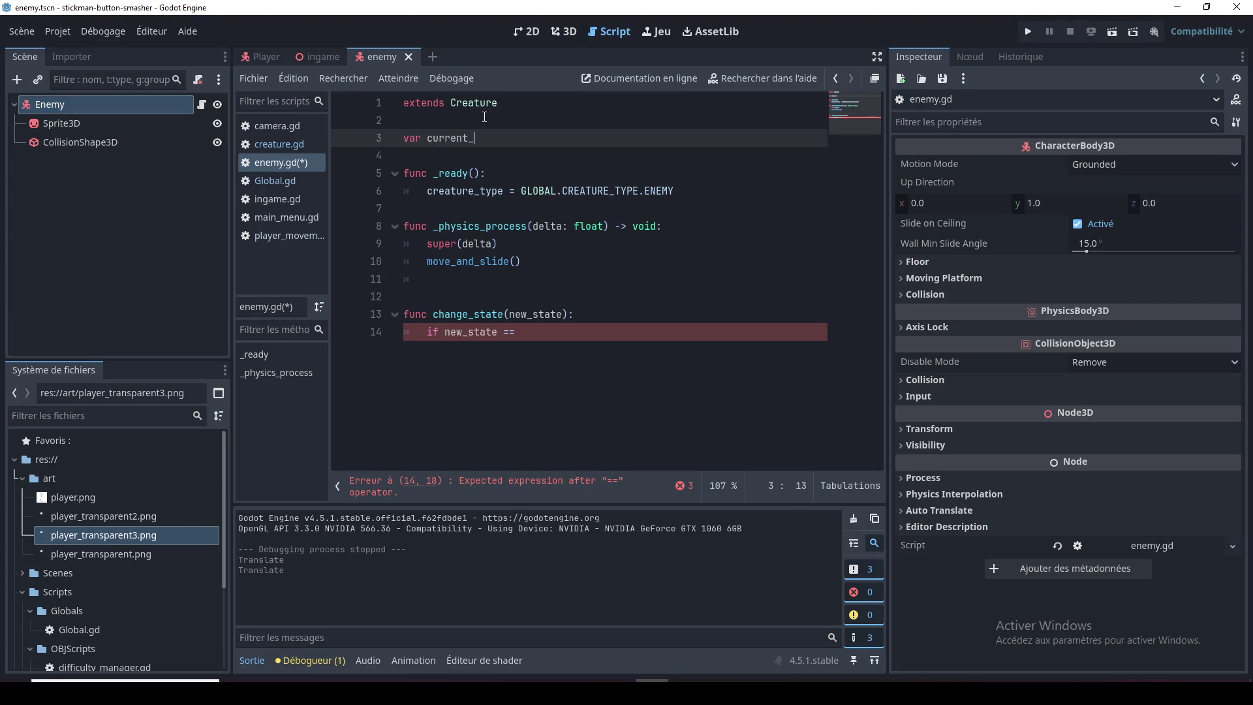
click(300, 182)
Step: Add 'enum STATE{ IDLE, ATTACK }' below CREATURE_TYPE in Global.gd, save, and go back to enemy.gd
click(461, 251)
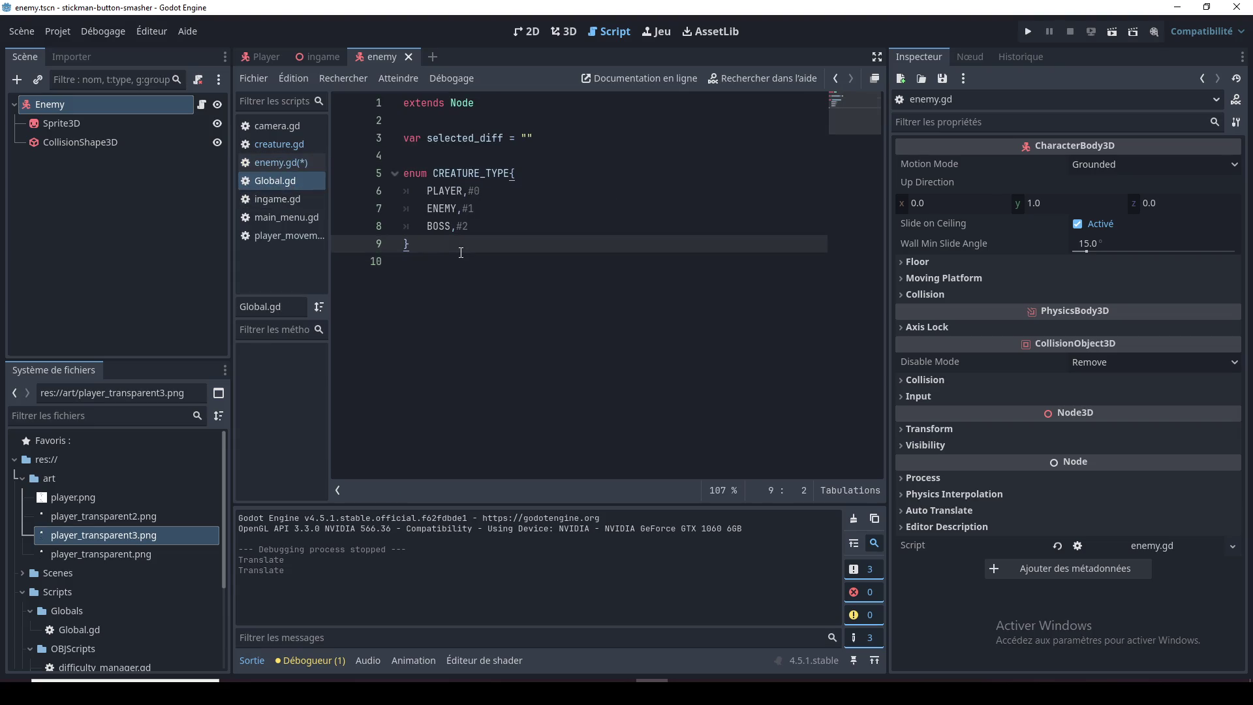
key(Return)
key(Return)
text(en)
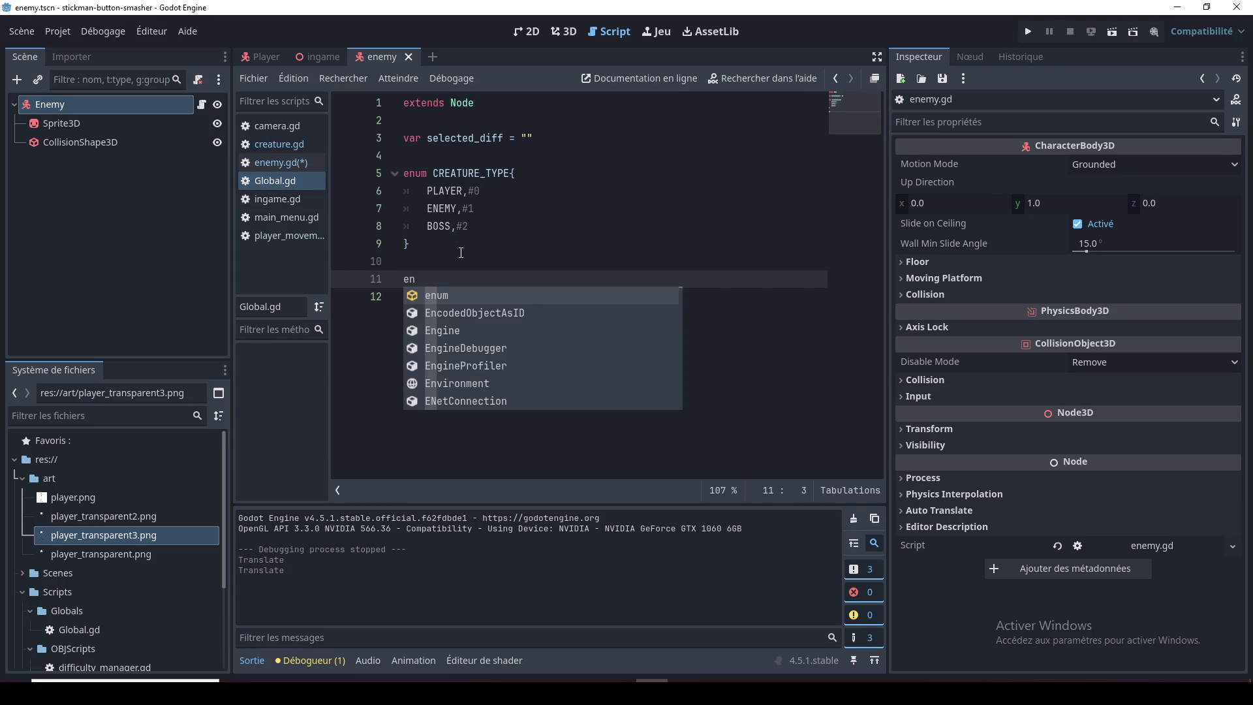
text(um )
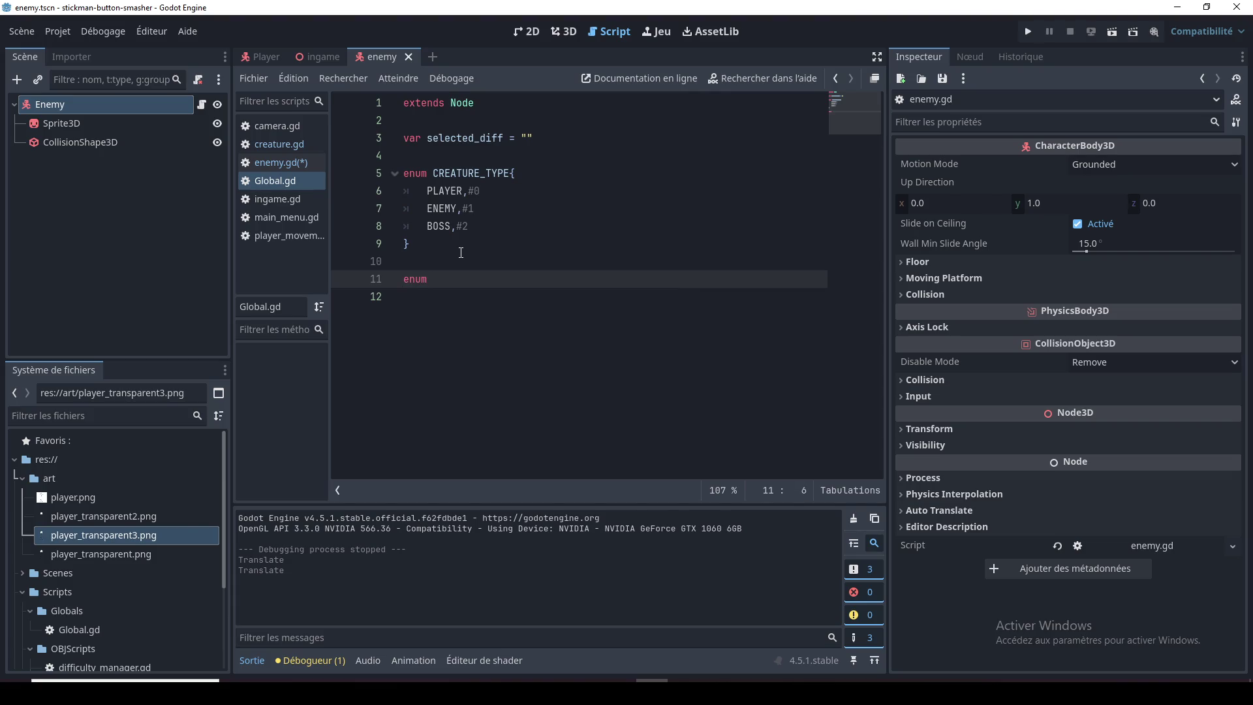
text(STATE)
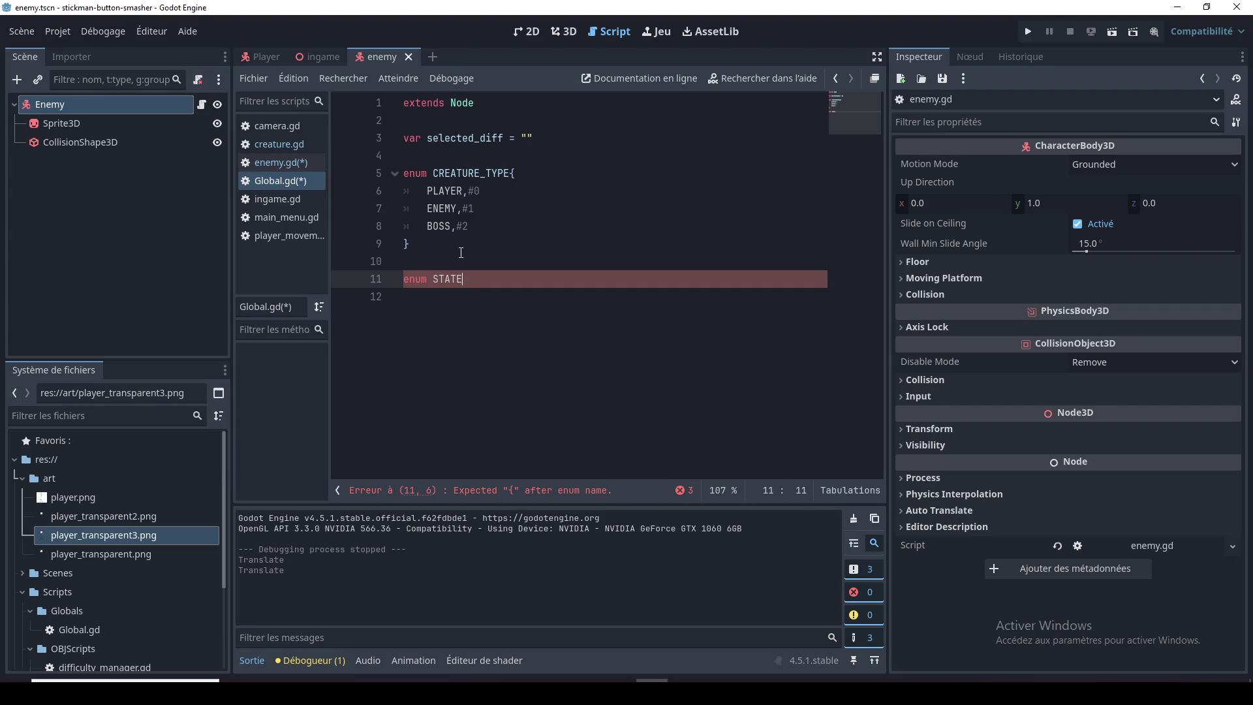
text({)
key(Return)
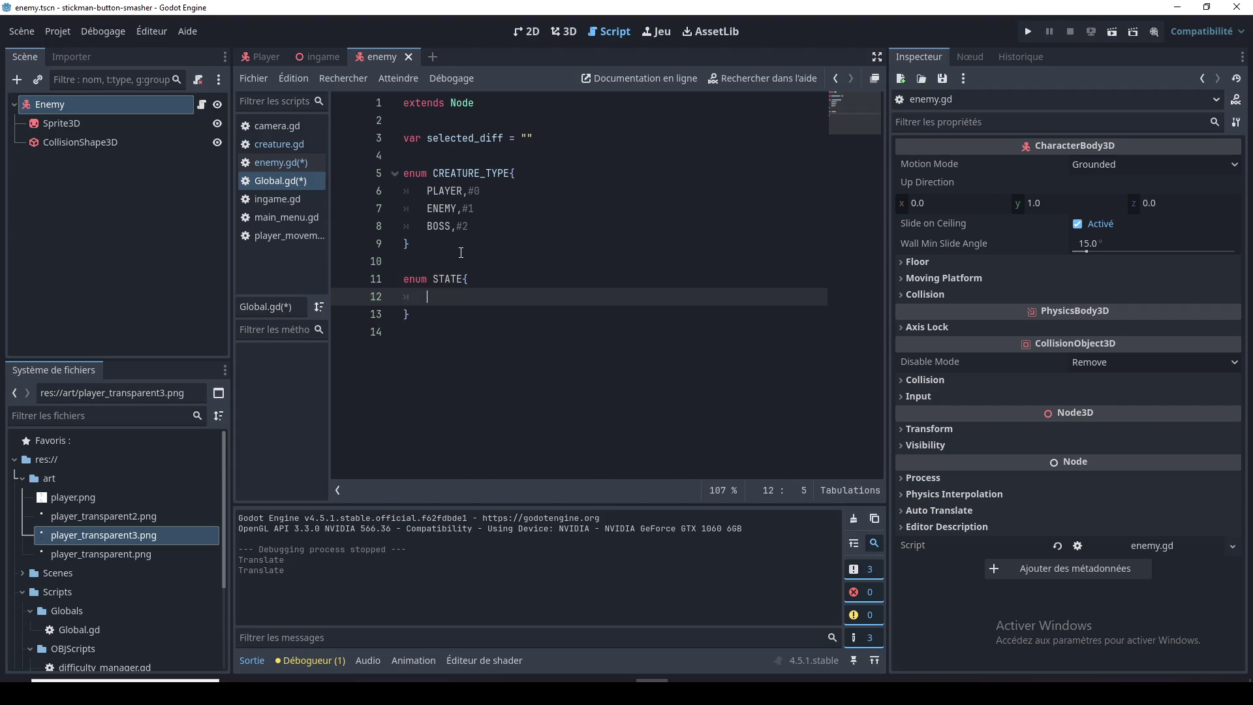
text(IDLE,)
key(Return)
text(ATTACK,)
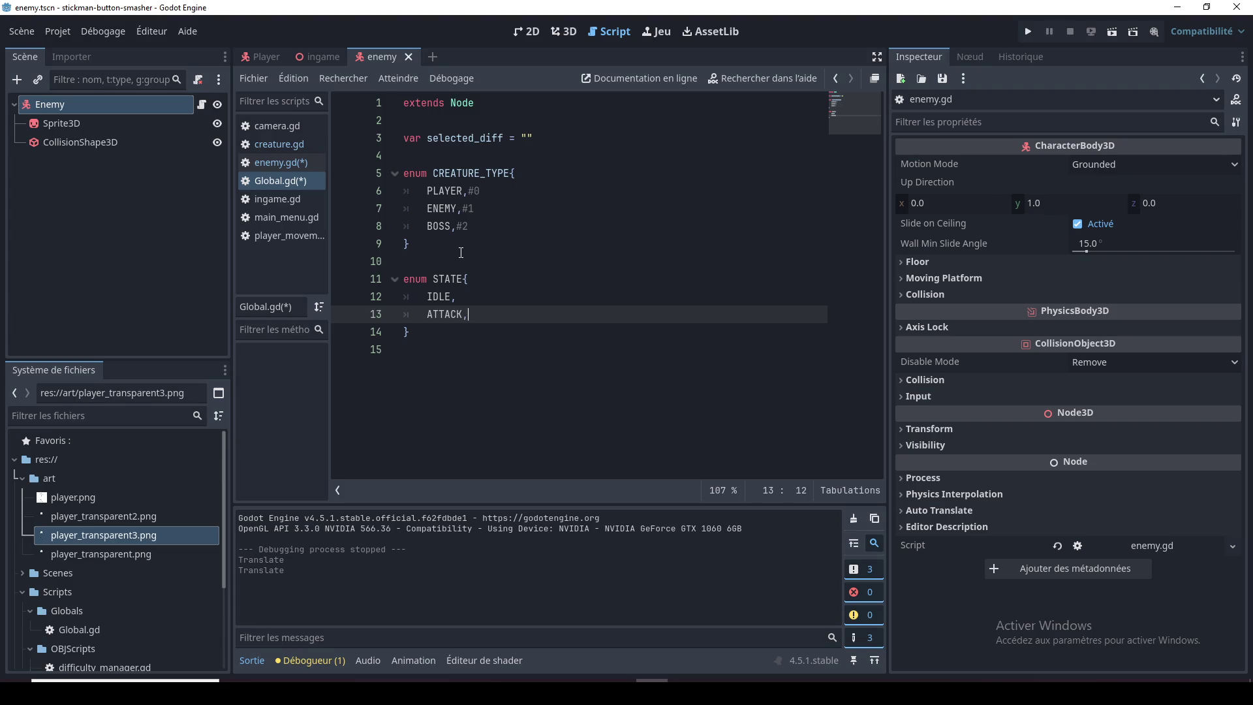
double_click(435, 297)
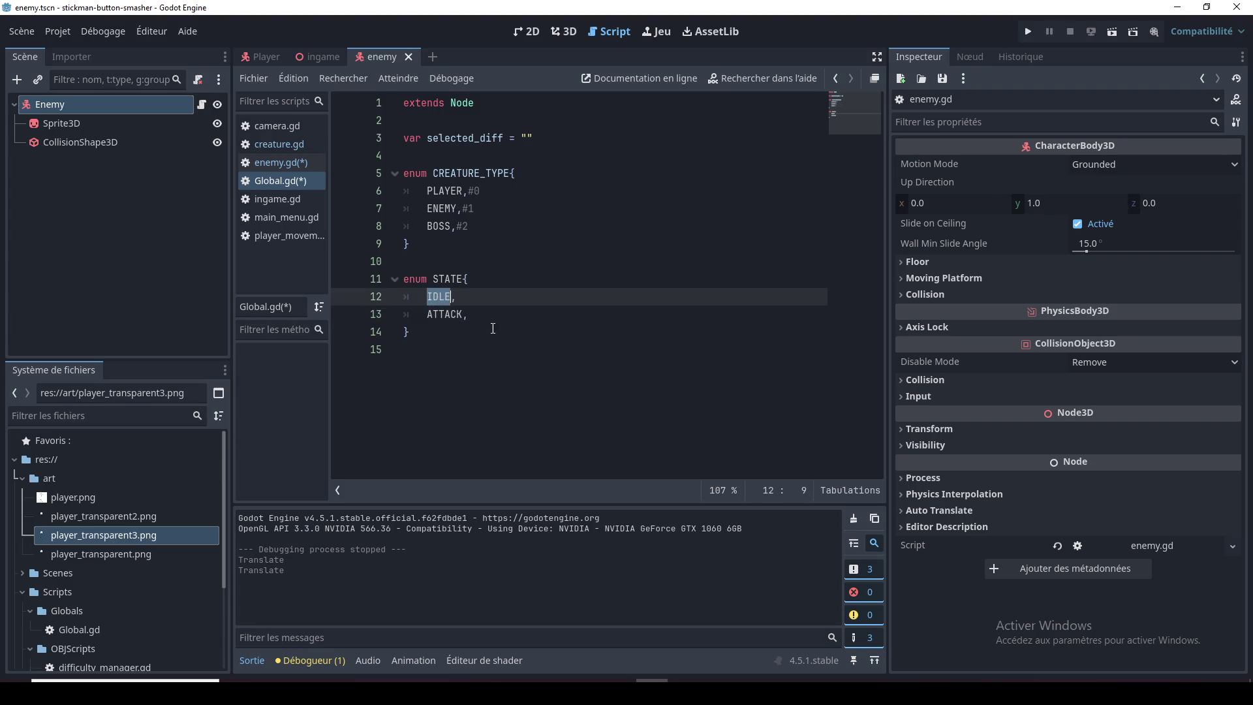
click(457, 314)
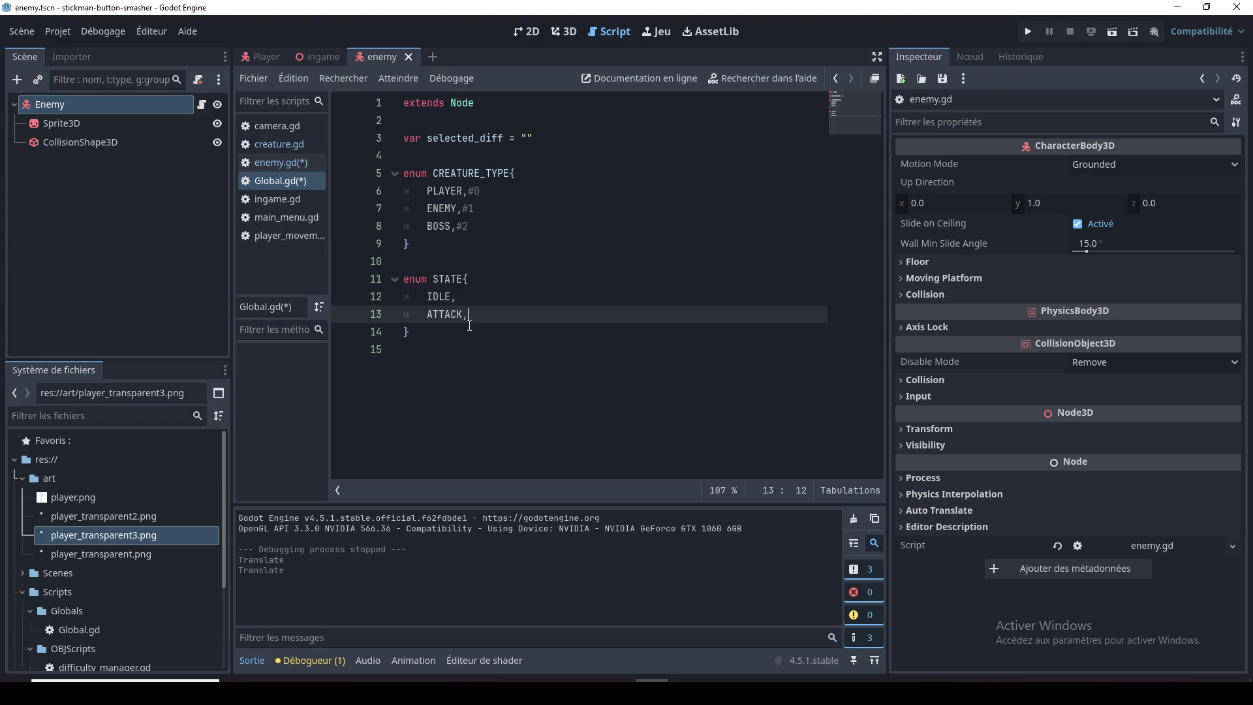
click(444, 296)
key(ctrl+s)
click(279, 163)
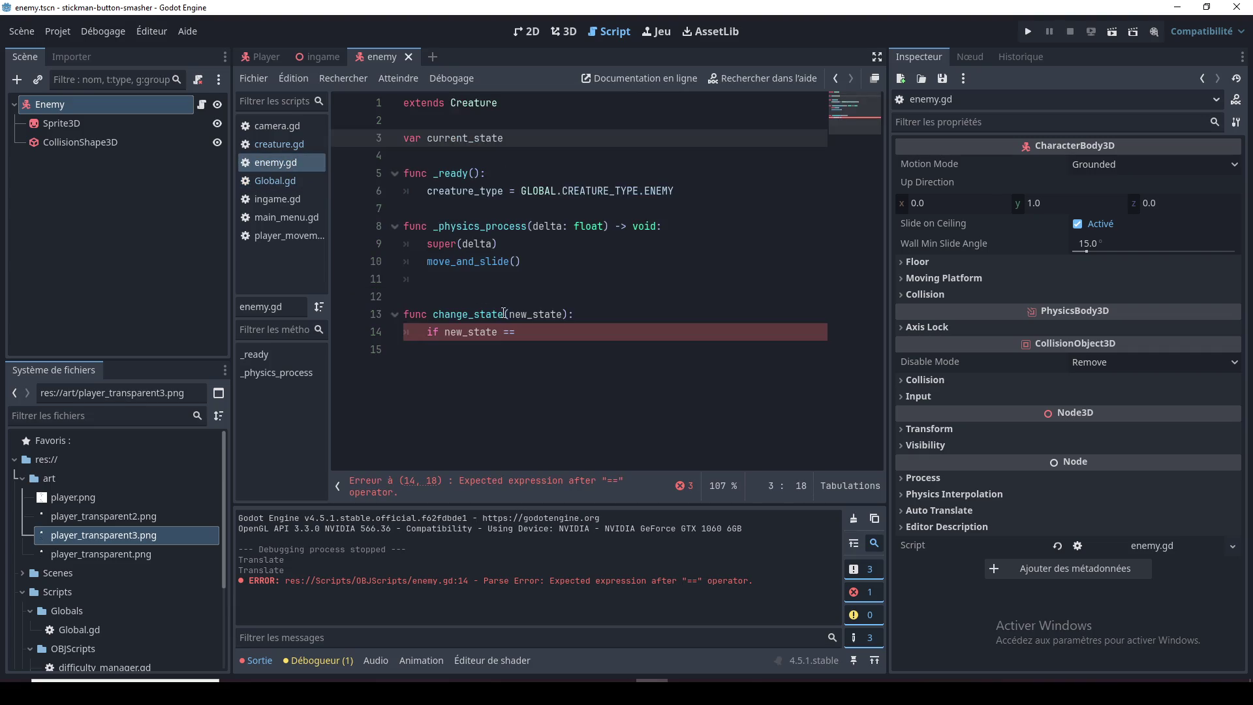
Step: Change line 3 to 'var current_state:GLOBAL.STATE = GLOBAL.STATE.IDLE' using autocomplete
click(491, 334)
click(538, 336)
click(516, 139)
text(GLOBAL.)
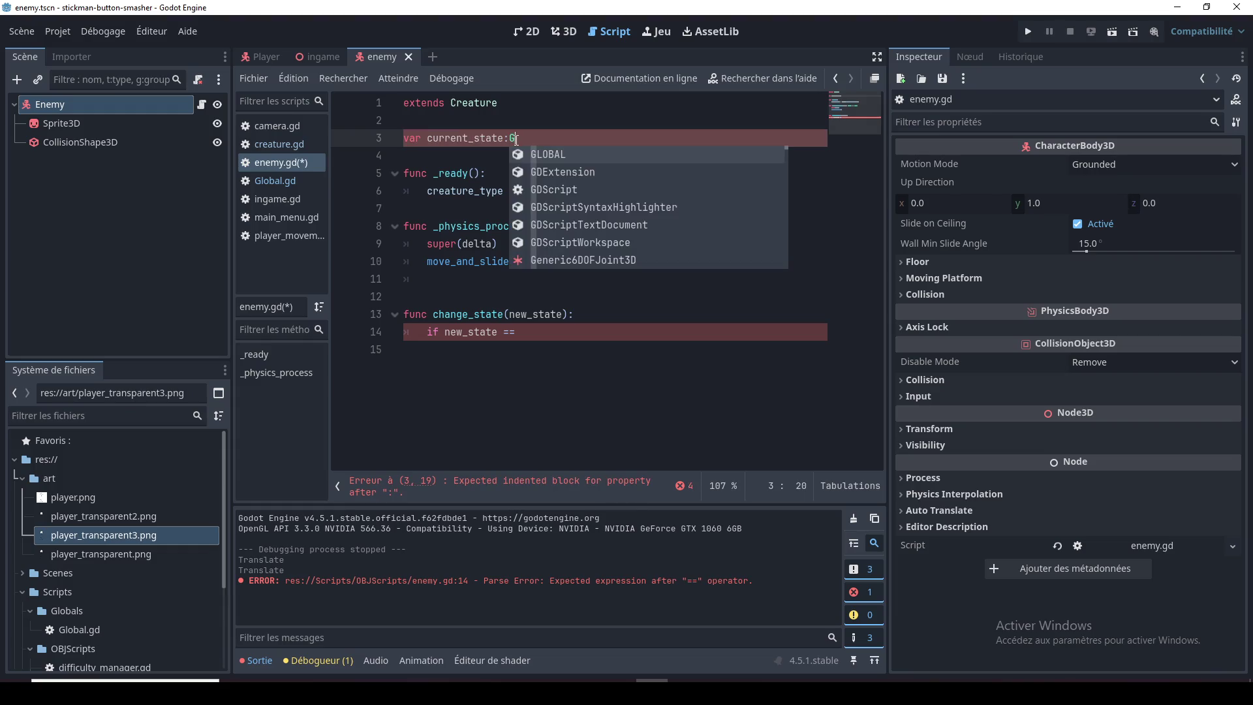
key(Down)
key(Return)
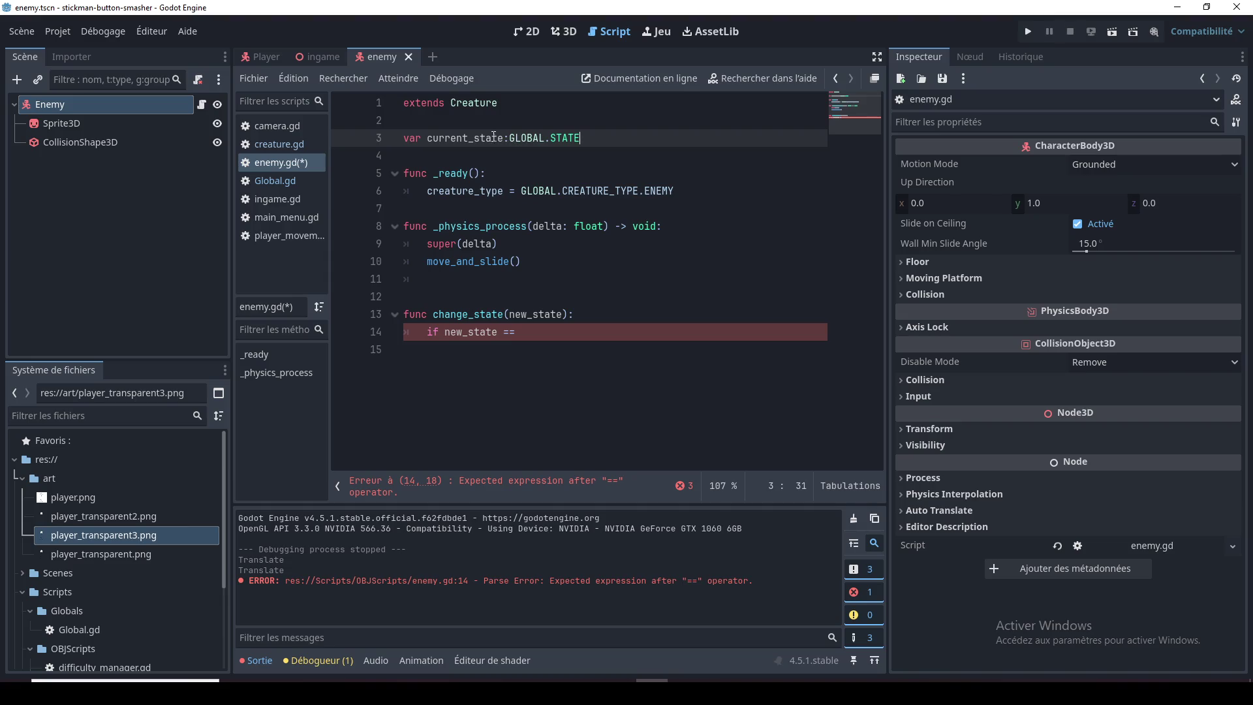
double_click(494, 137)
click(605, 139)
text(= )
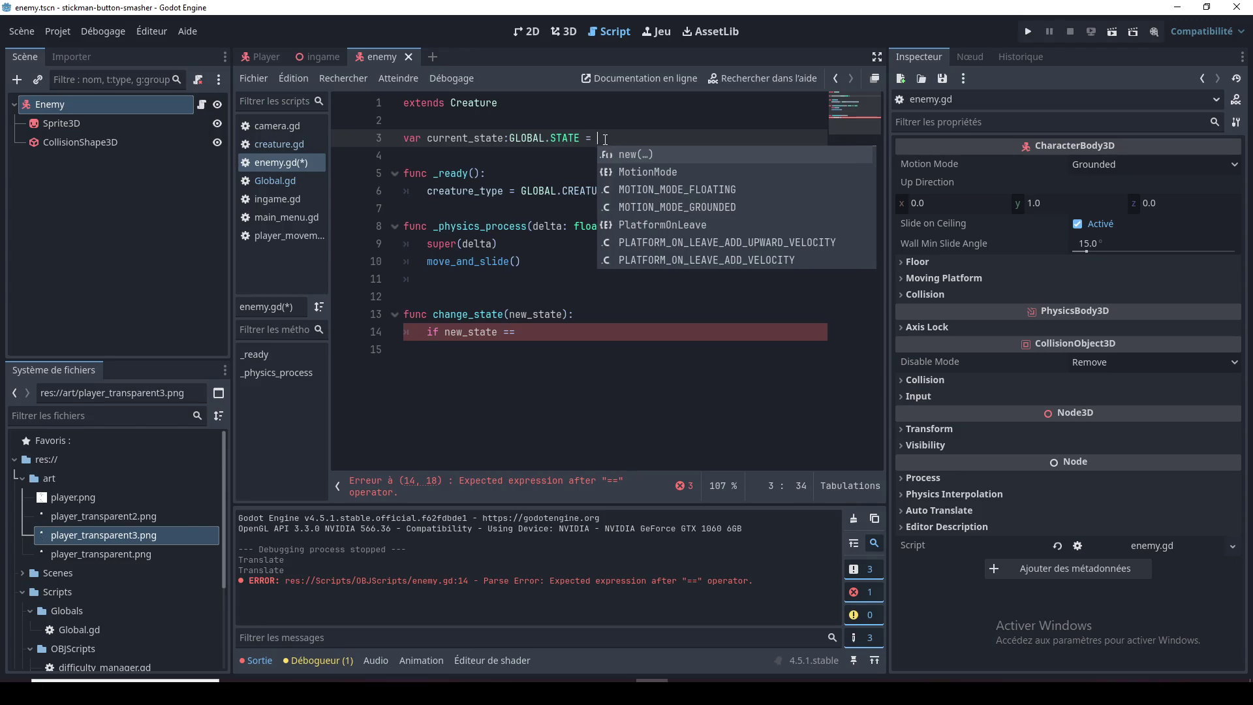
text(GLOBAL)
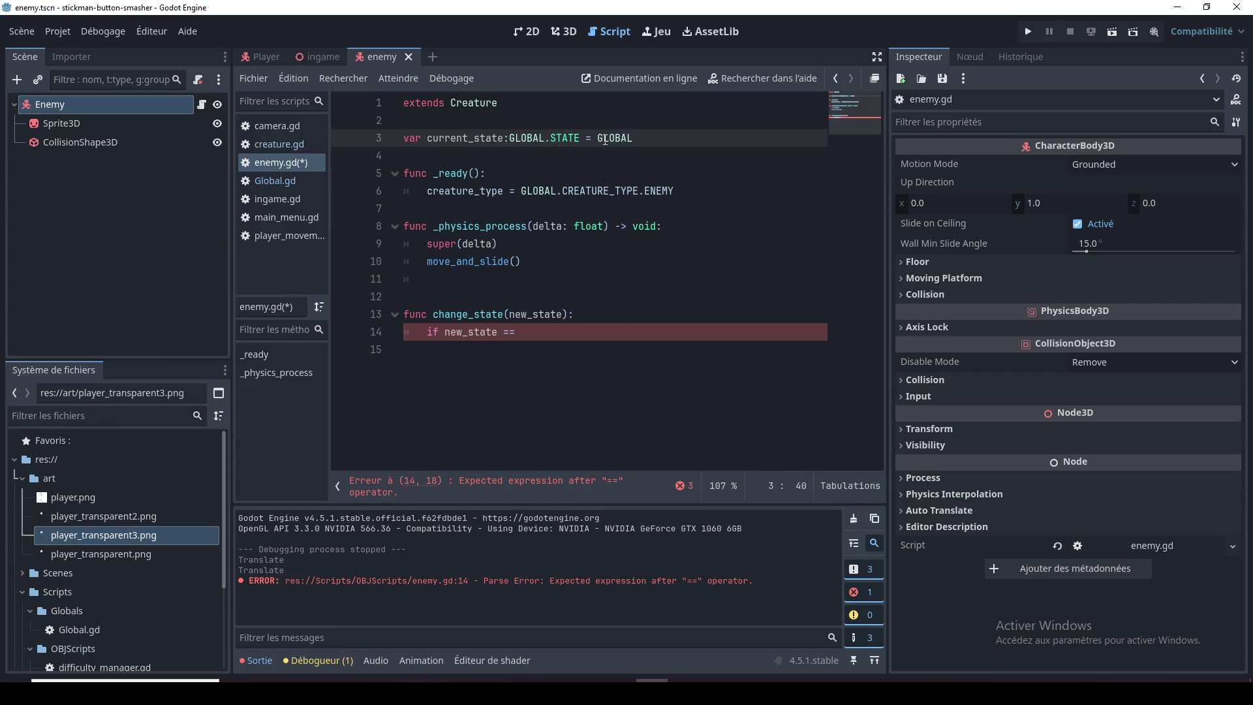
text(.S.)
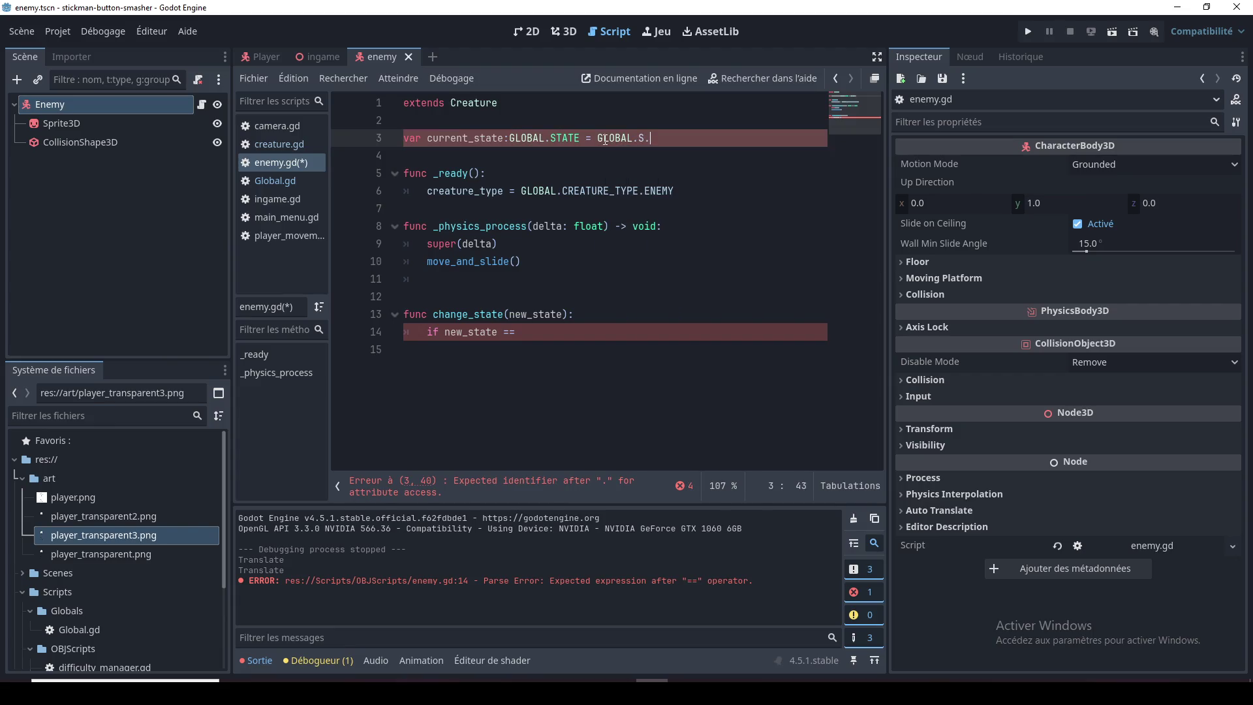
key(BackSpace)
text(TATE.)
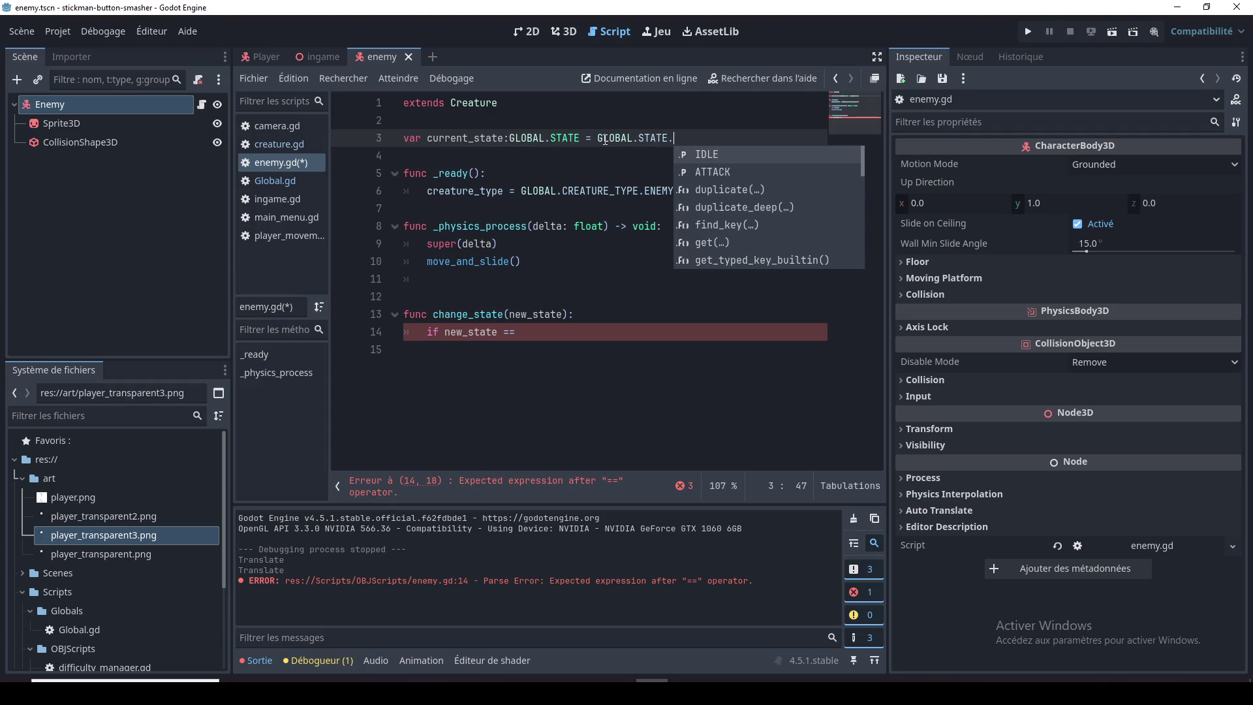
key(Return)
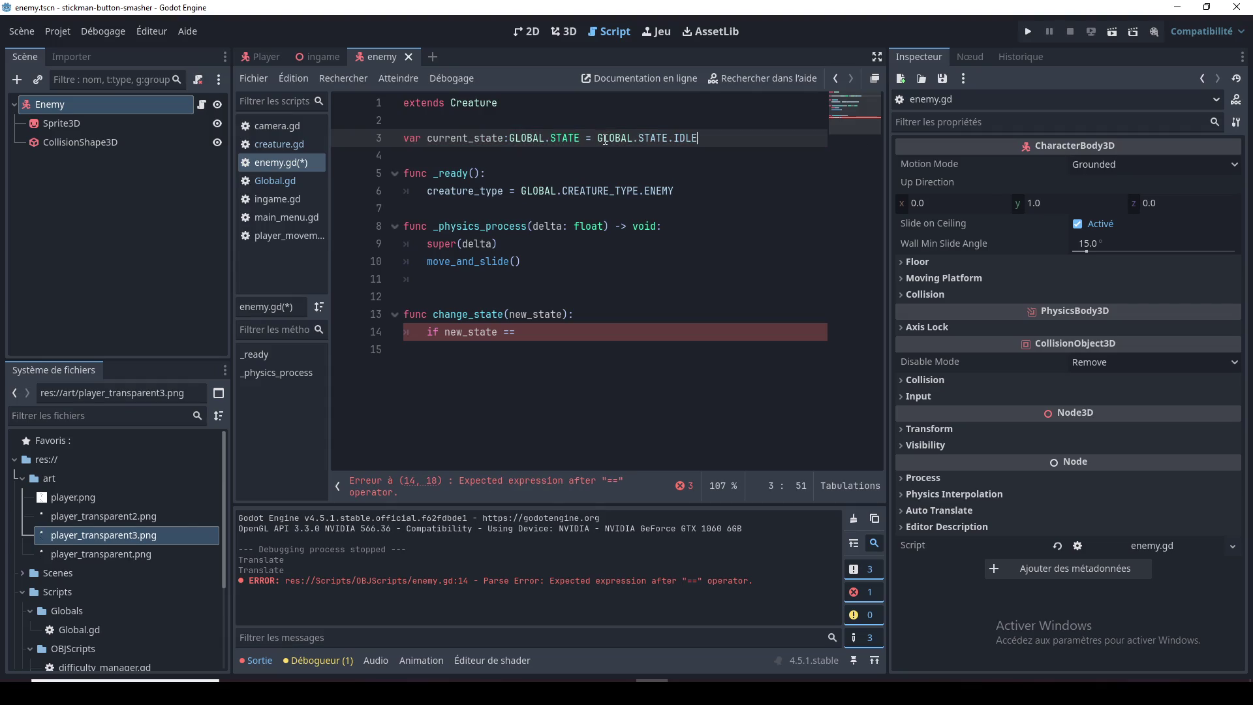
click(558, 145)
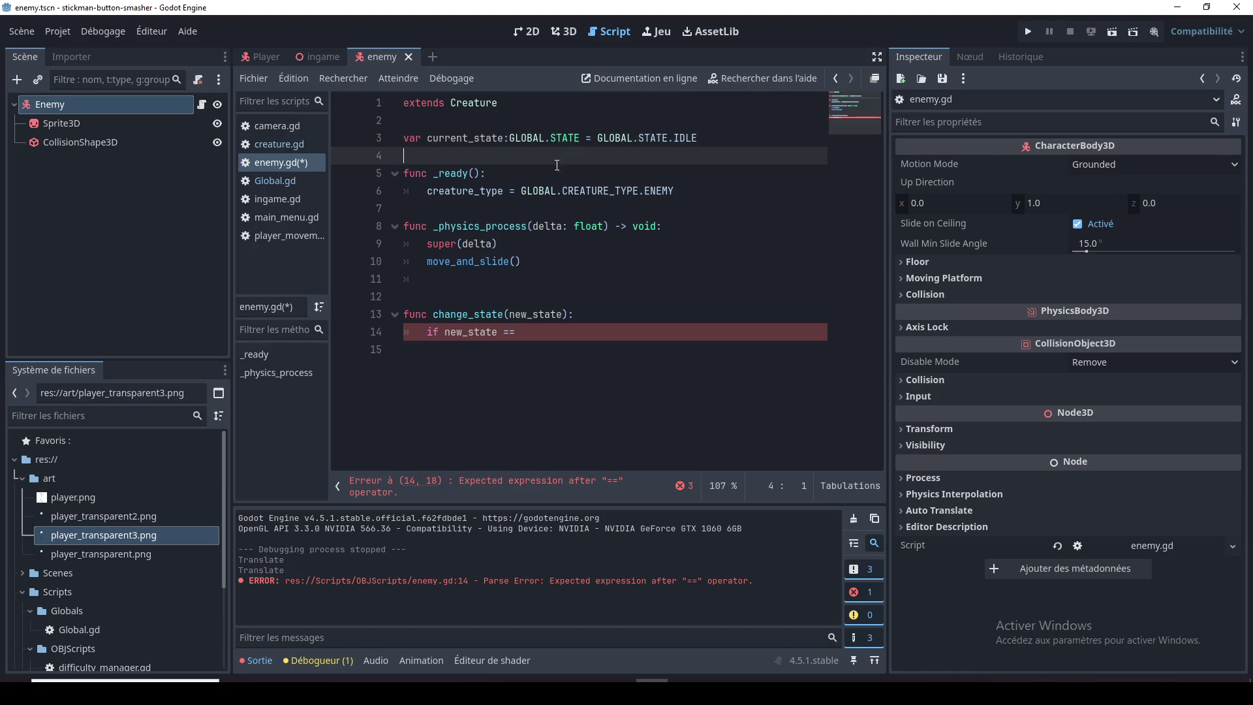
click(569, 226)
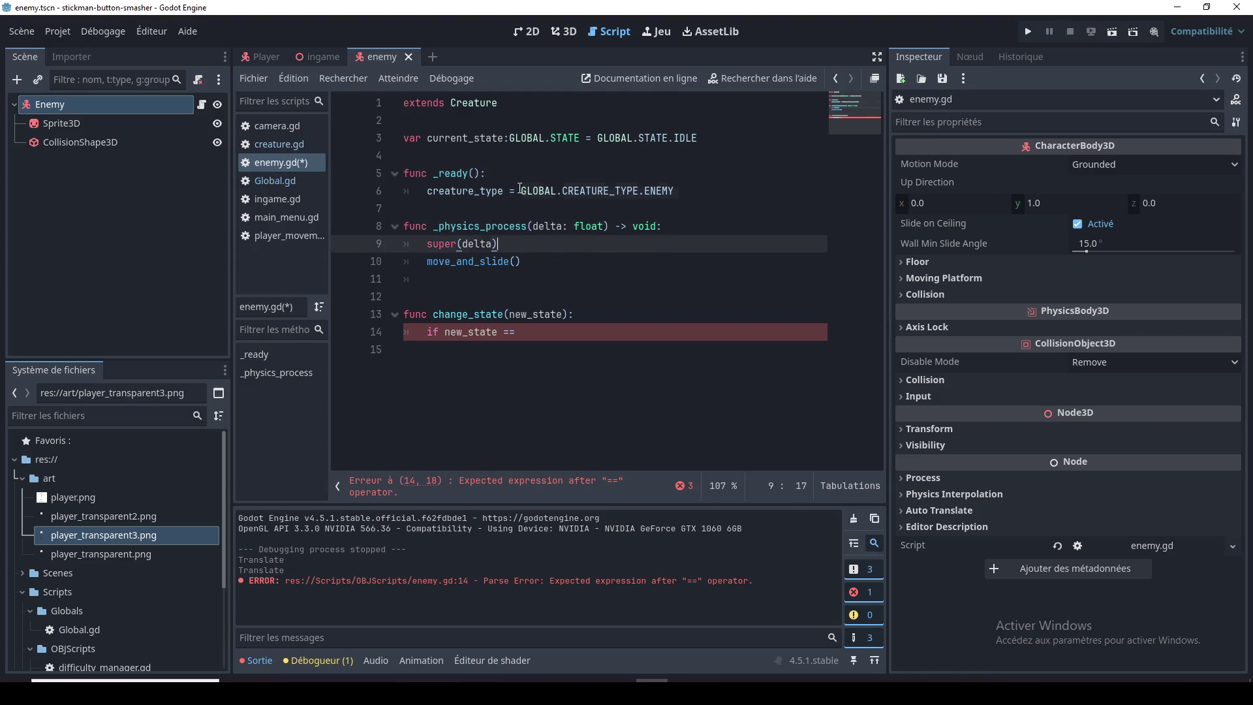
click(502, 160)
double_click(503, 139)
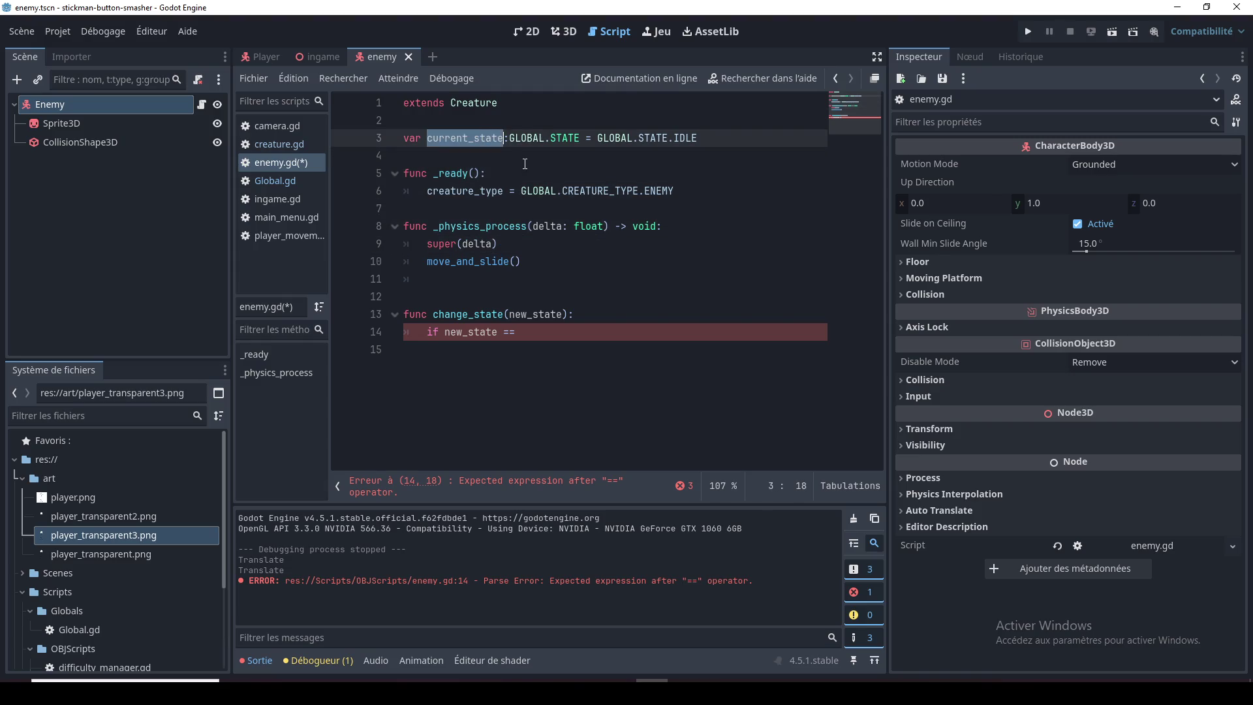
click(520, 124)
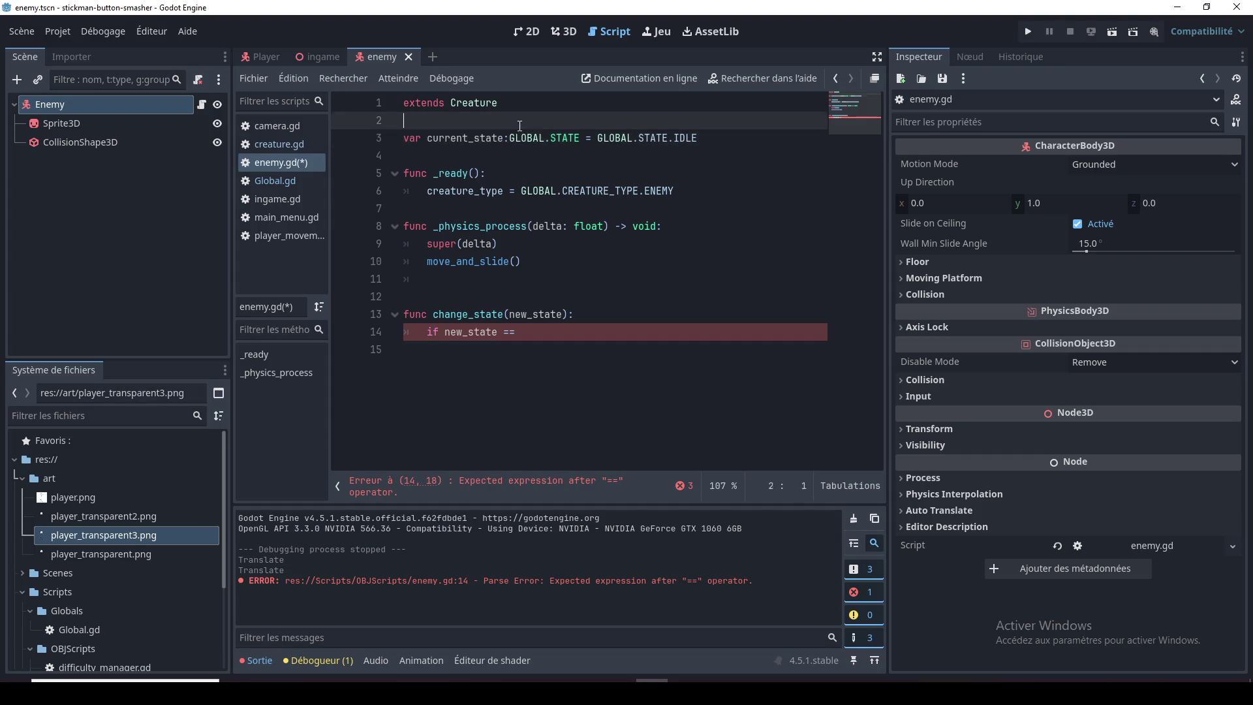
click(476, 139)
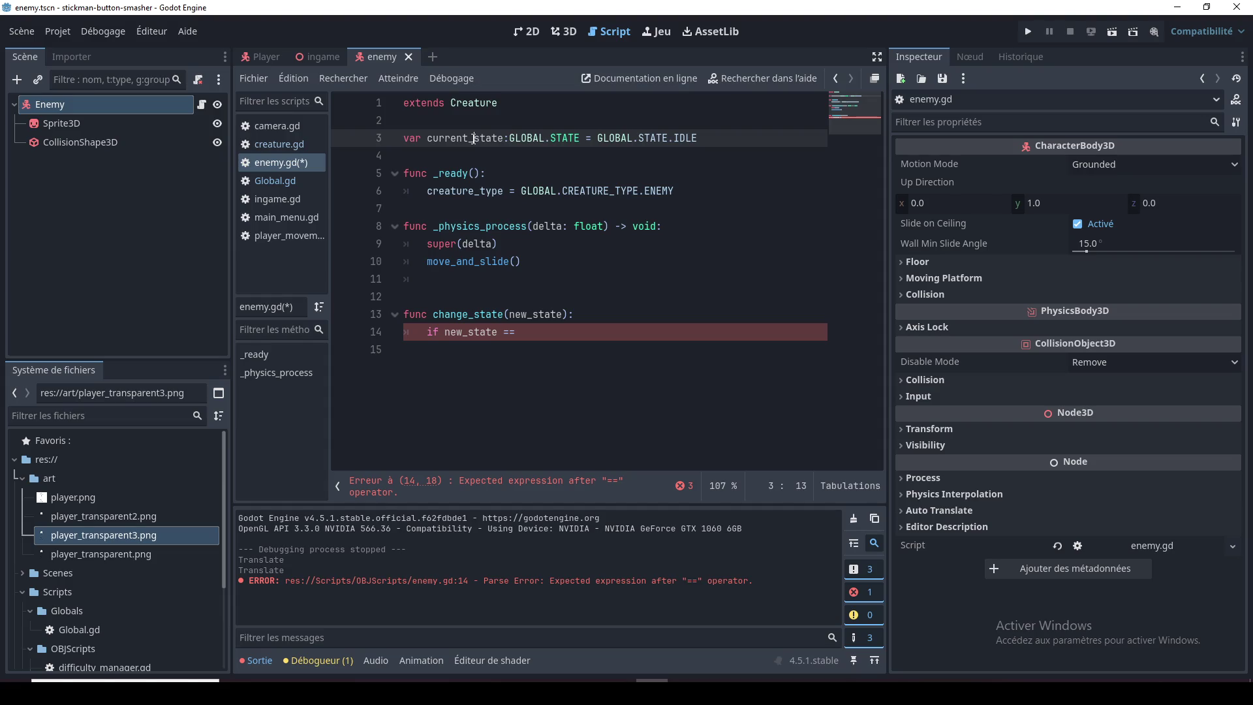
double_click(477, 139)
click(562, 155)
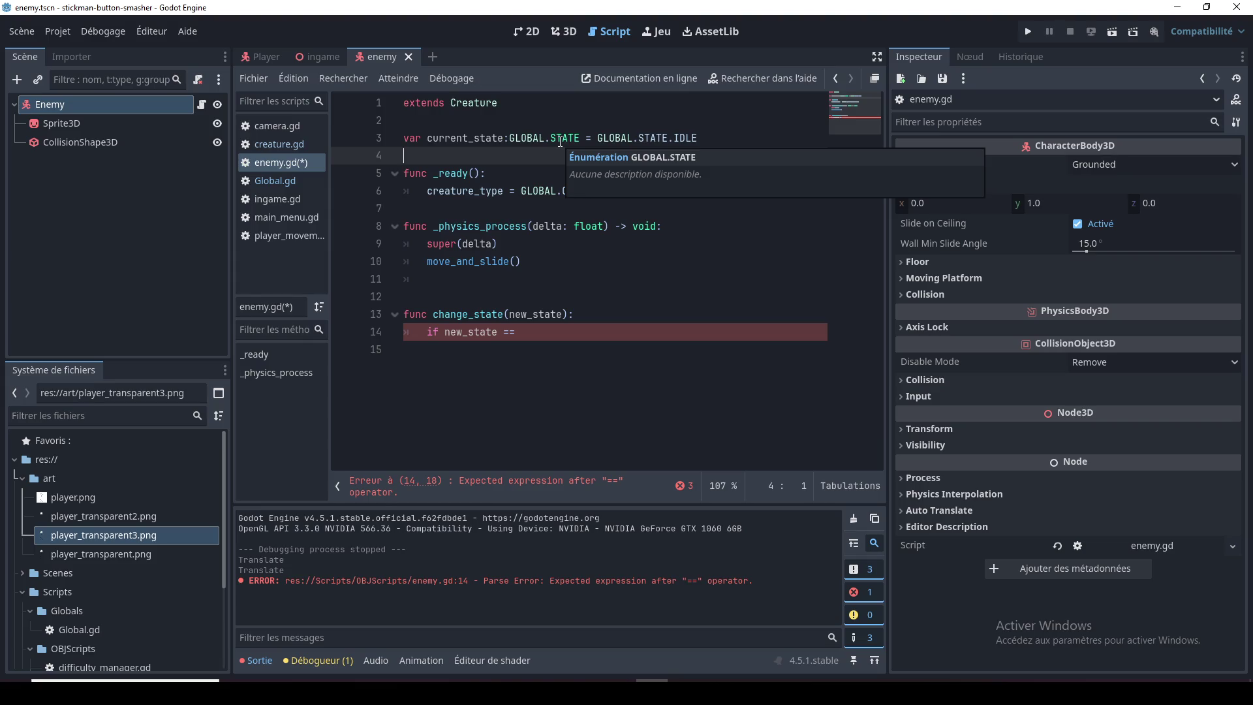
click(514, 171)
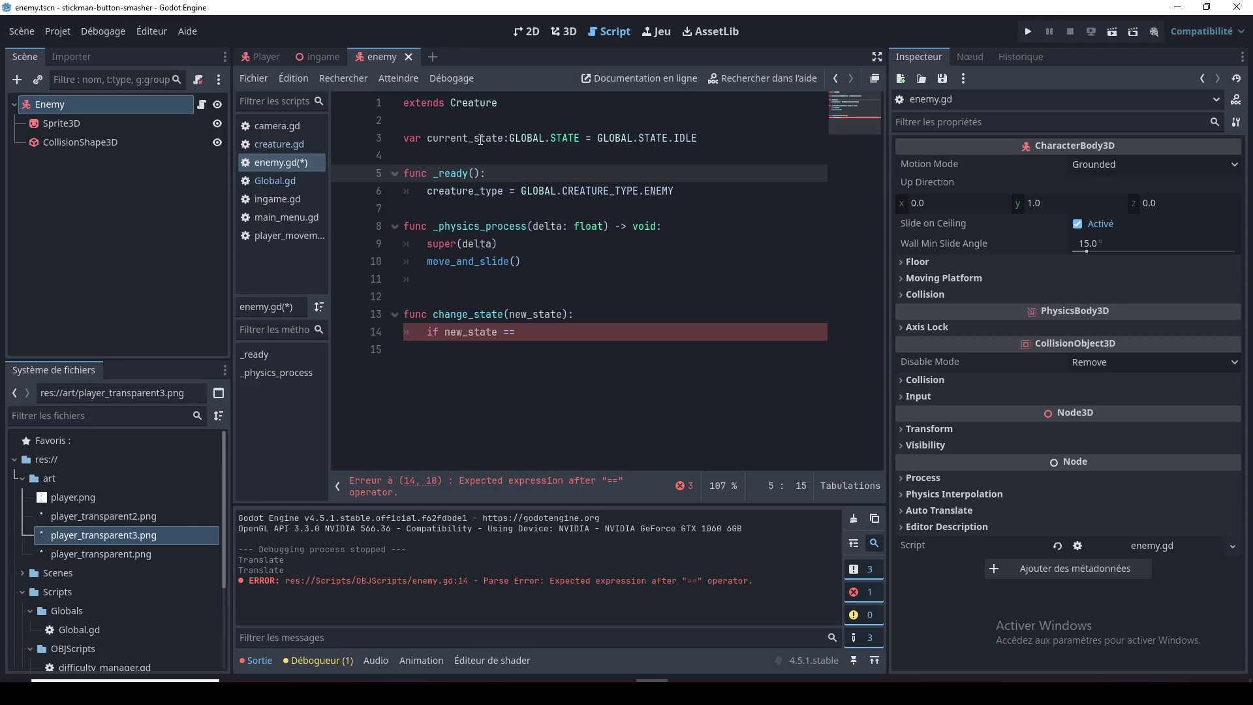
double_click(481, 139)
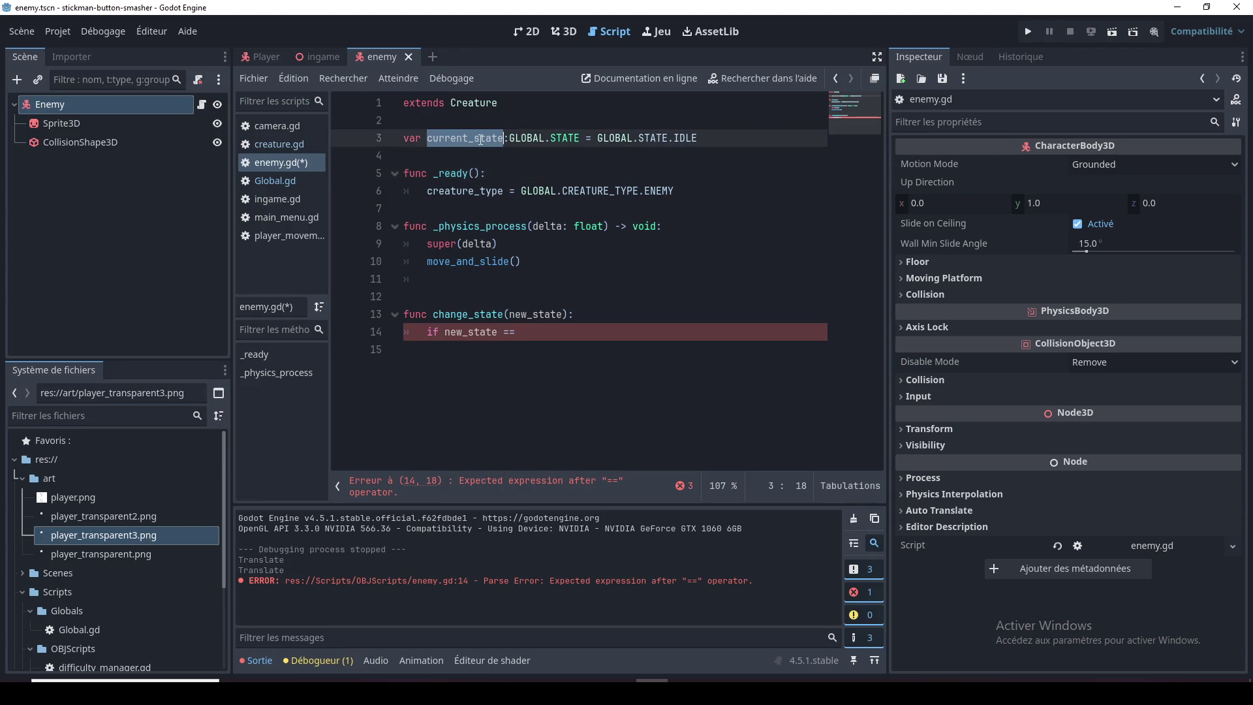
click(490, 173)
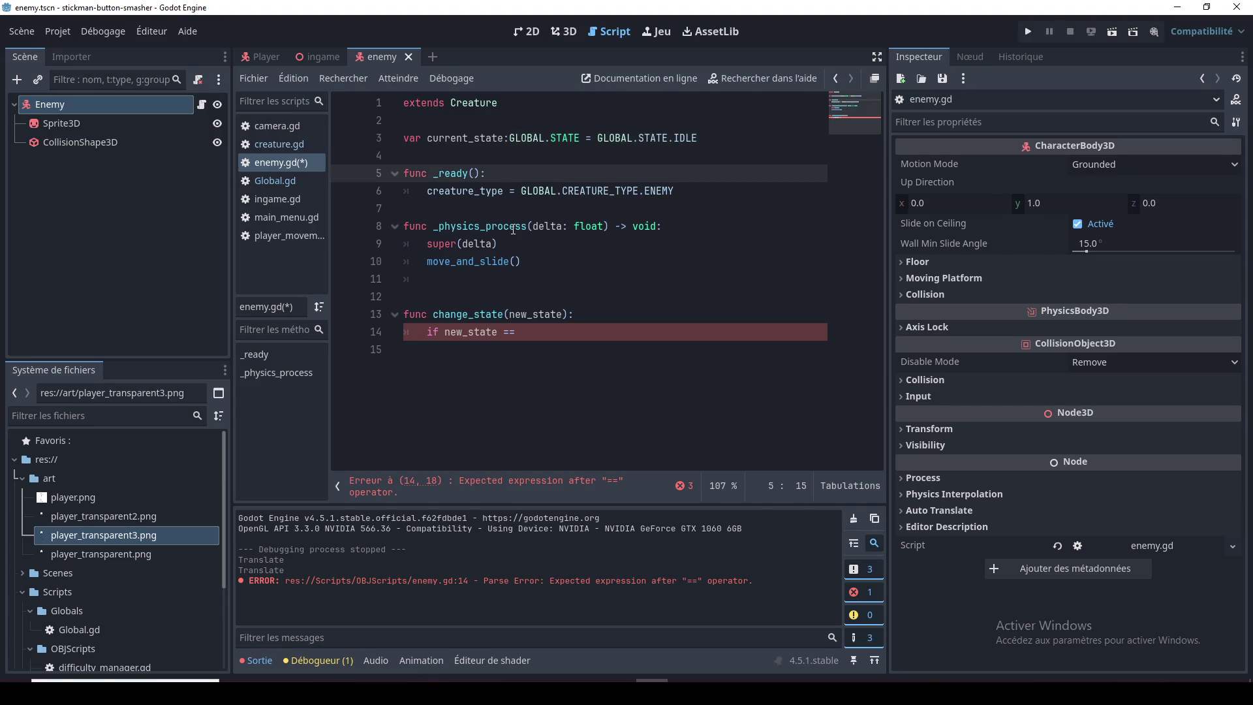
mouse_move(514, 230)
double_click(485, 142)
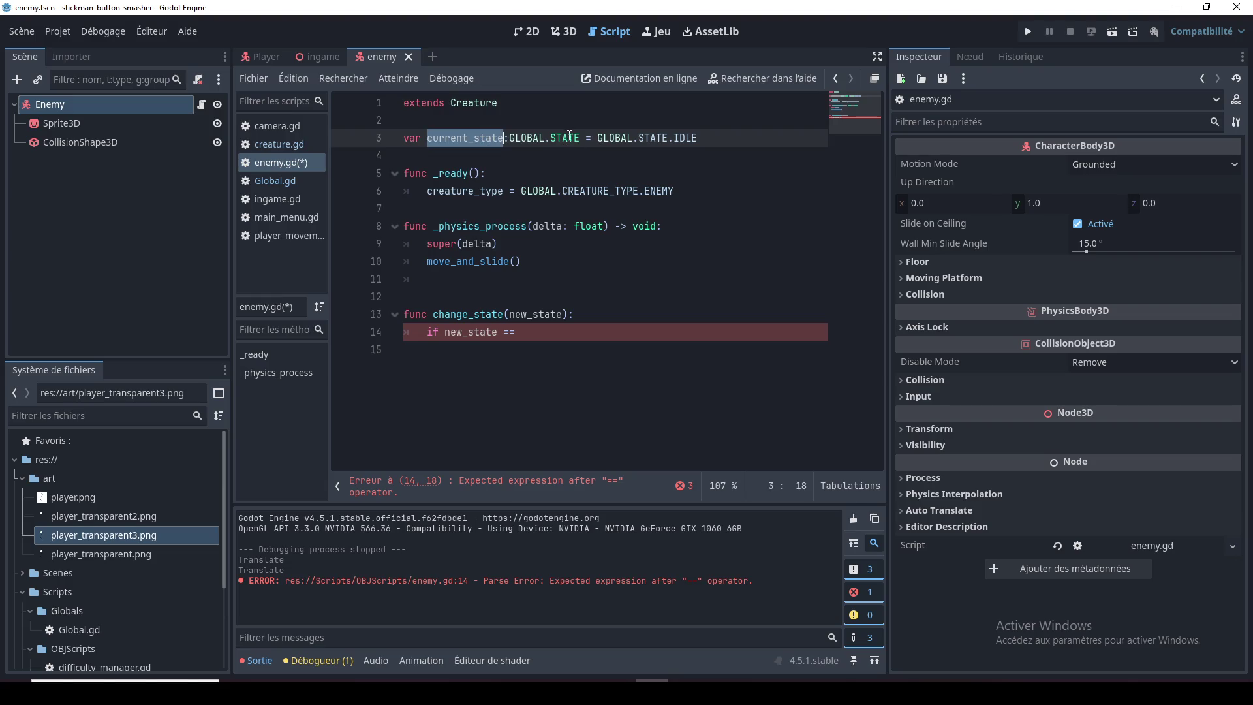
click(599, 138)
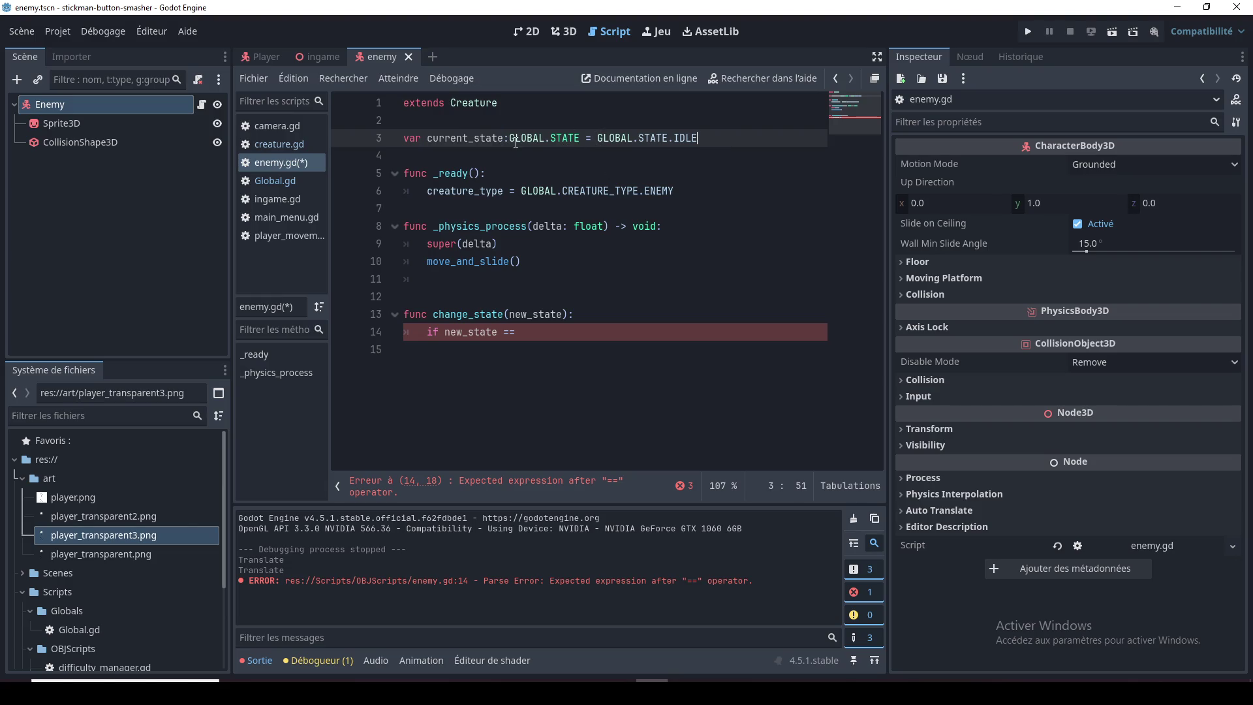
double_click(481, 142)
key(ctrl+c)
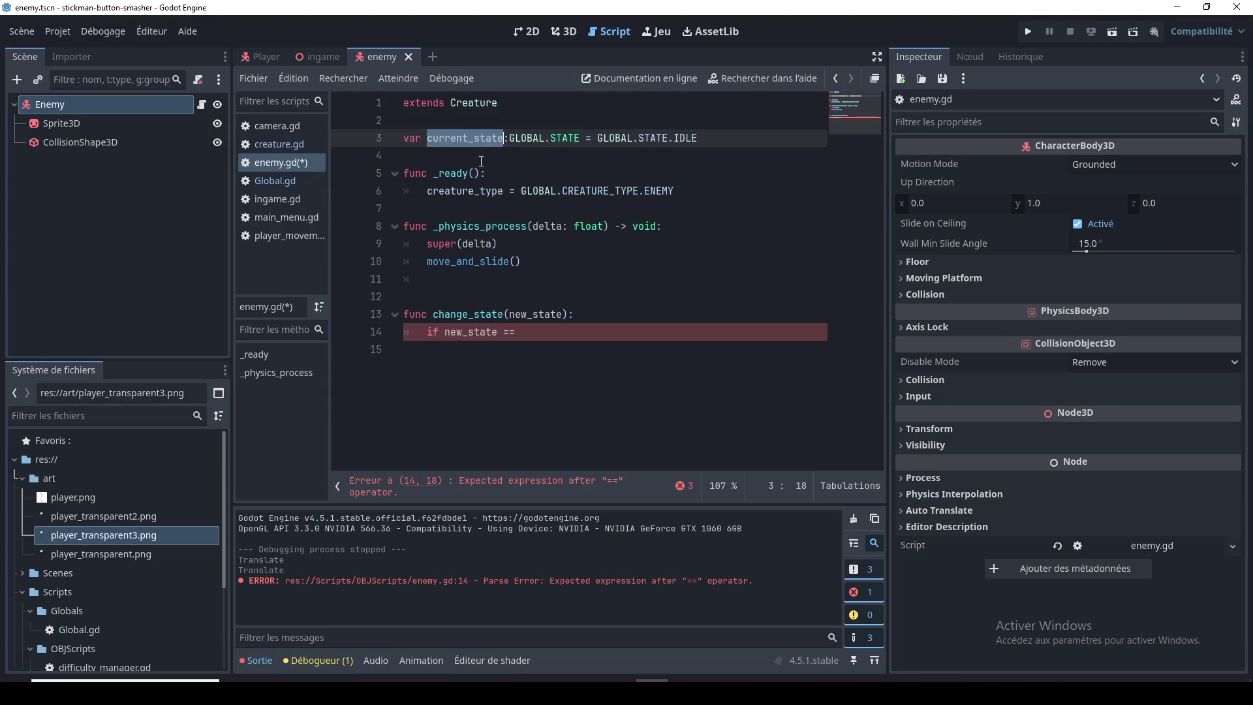
Step: Complete 'if new_state == current_state:' with 'return', then start 'match new_state:'
click(546, 329)
key(ctrl+v)
key(Return)
text(return)
key(Return)
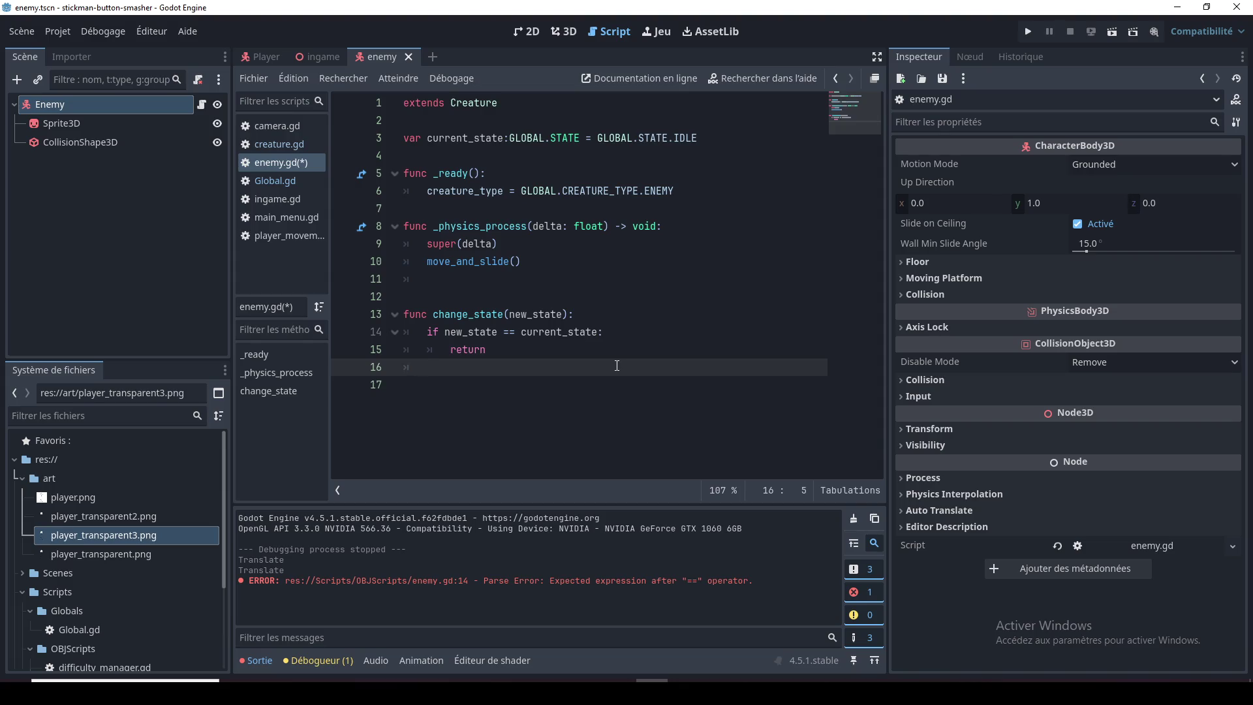
text(match )
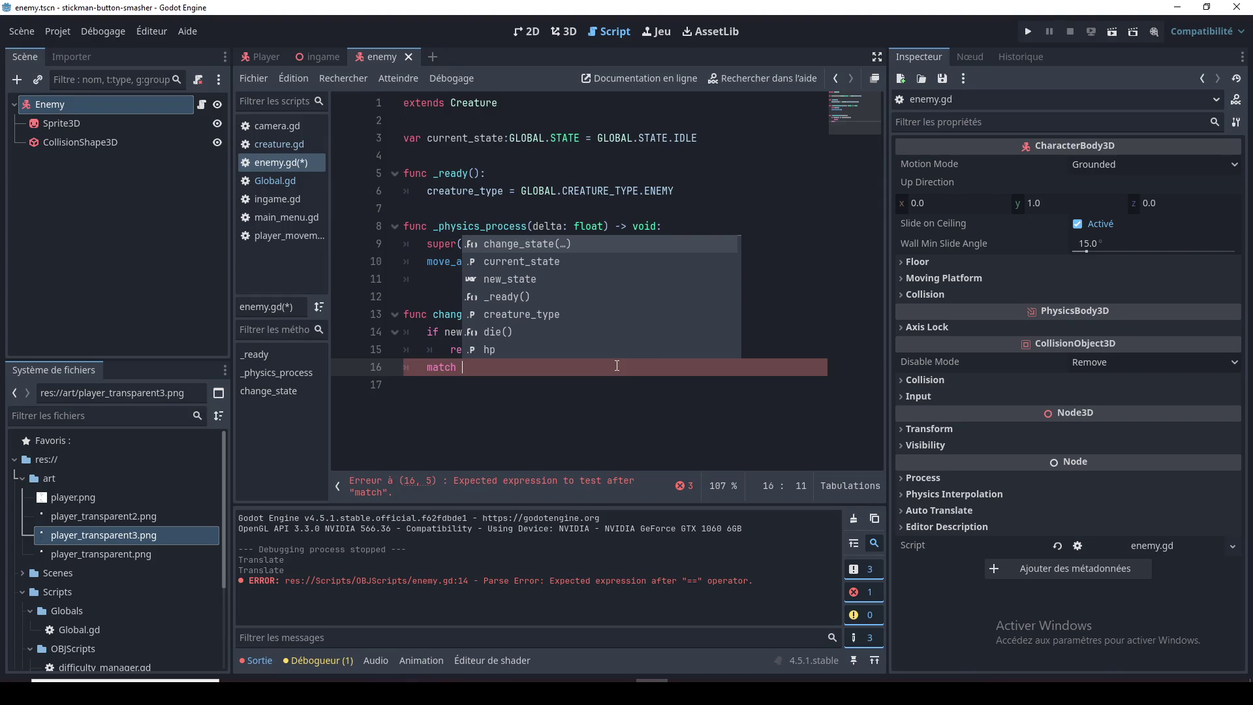
text(new_state:)
Step: Add a 'GLOBAL.STATE.IDLE:' branch under the match statement
key(Return)
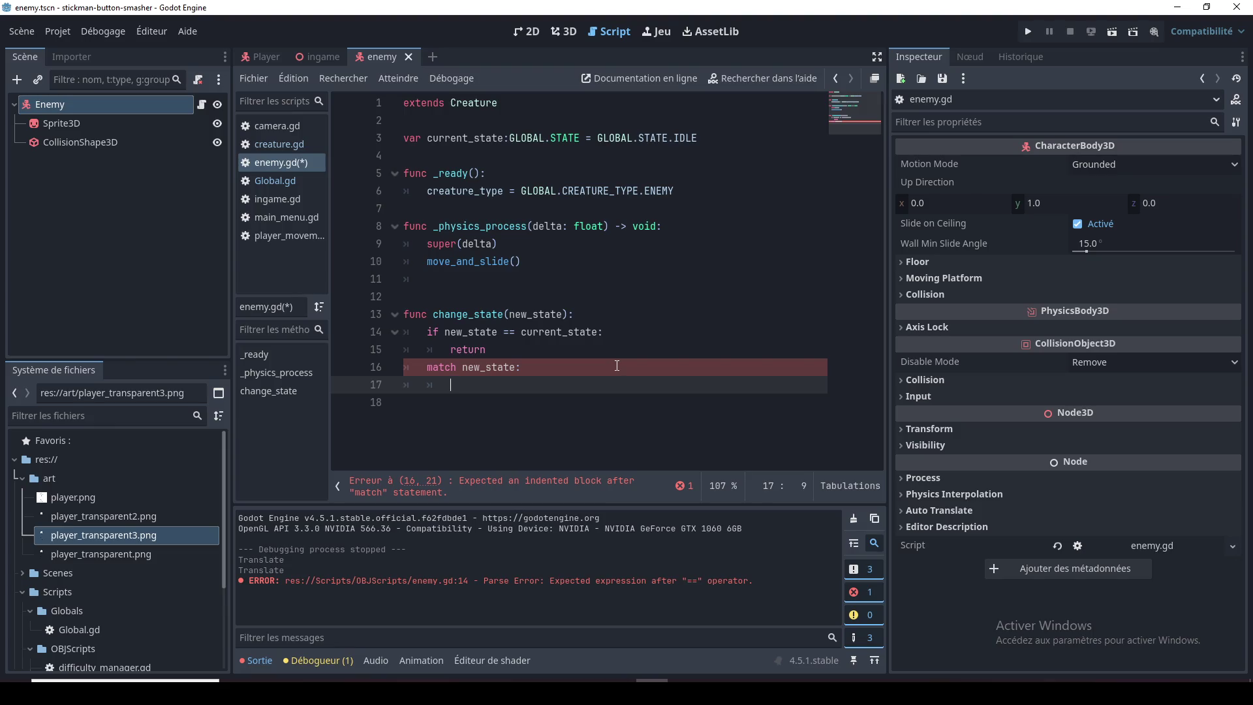
text(G)
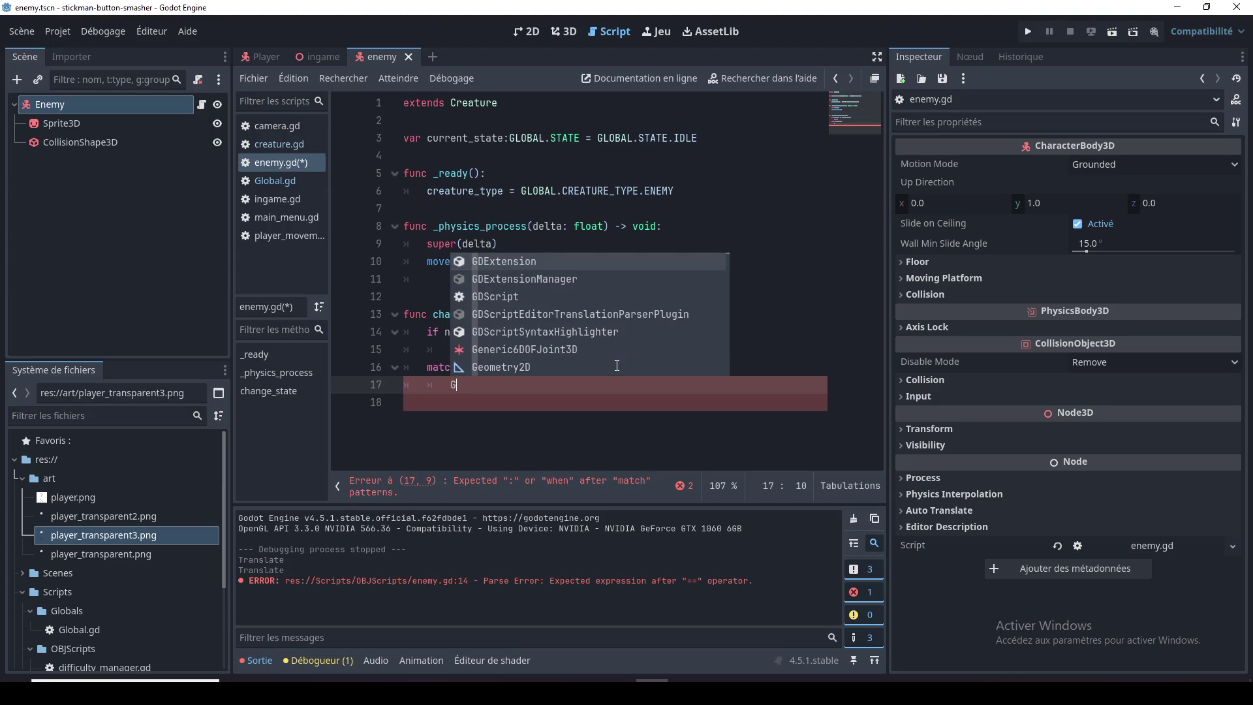
text(LOBAL.)
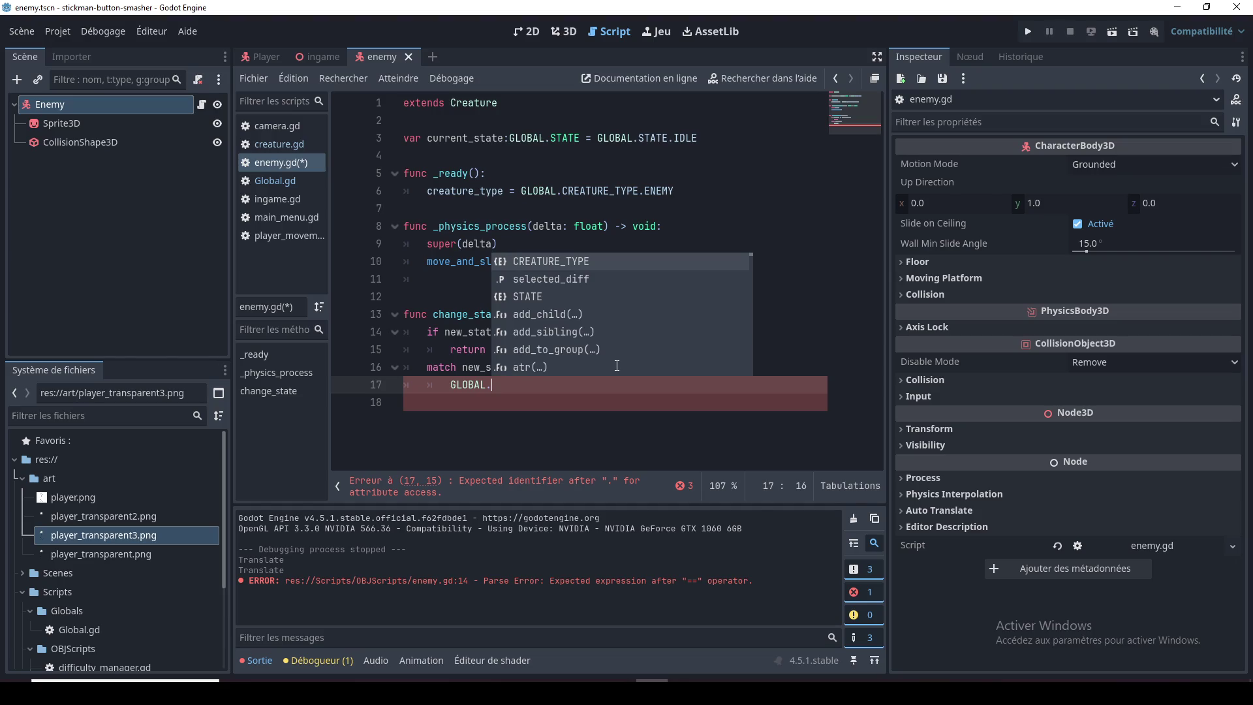
key(Down)
key(Down)
key(Return)
text(/)
key(BackSpace)
text(.)
key(Return)
text(:)
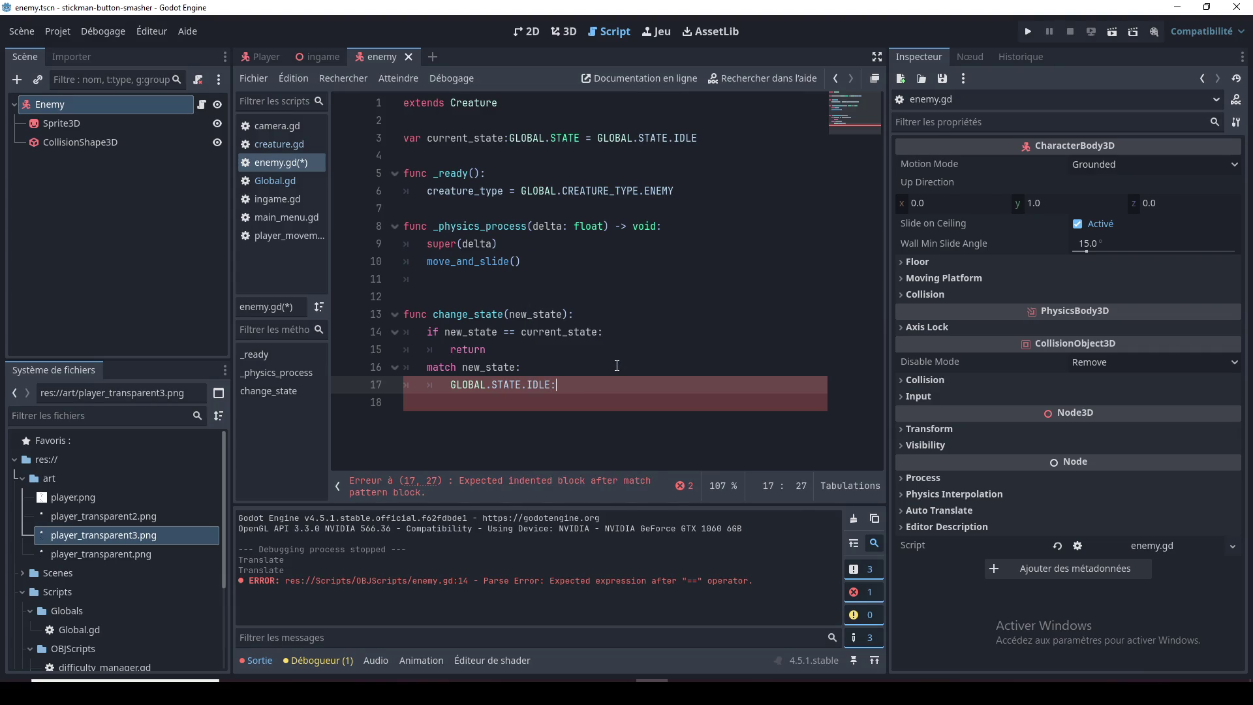
Step: Add a 'GLOBAL.STATE.ATTACK:' branch by copying the IDLE line and swapping the state name
key(Return)
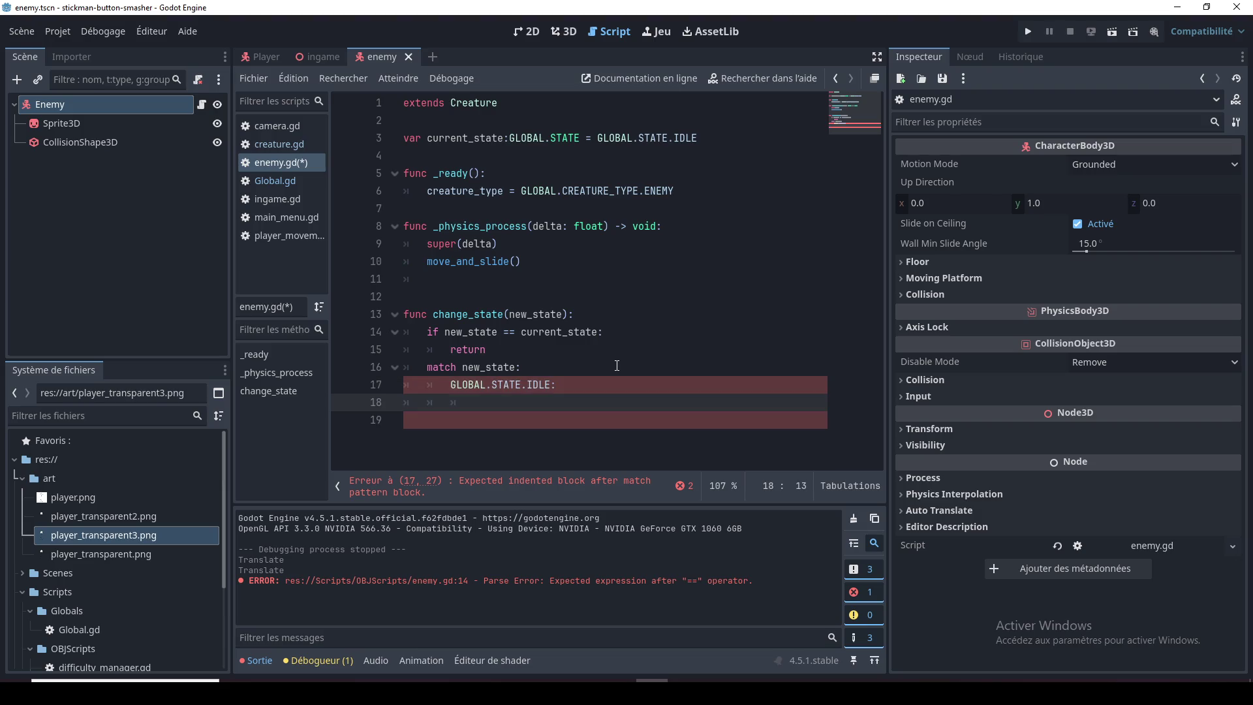
key(BackSpace)
key(Return)
text(GLOBAL.STATE.IDLE:)
key(Left)
key(BackSpace)
key(BackSpace)
key(BackSpace)
key(BackSpace)
text(A)
key(Return)
Step: Put 'pass' in the body of the IDLE branch
key(Up)
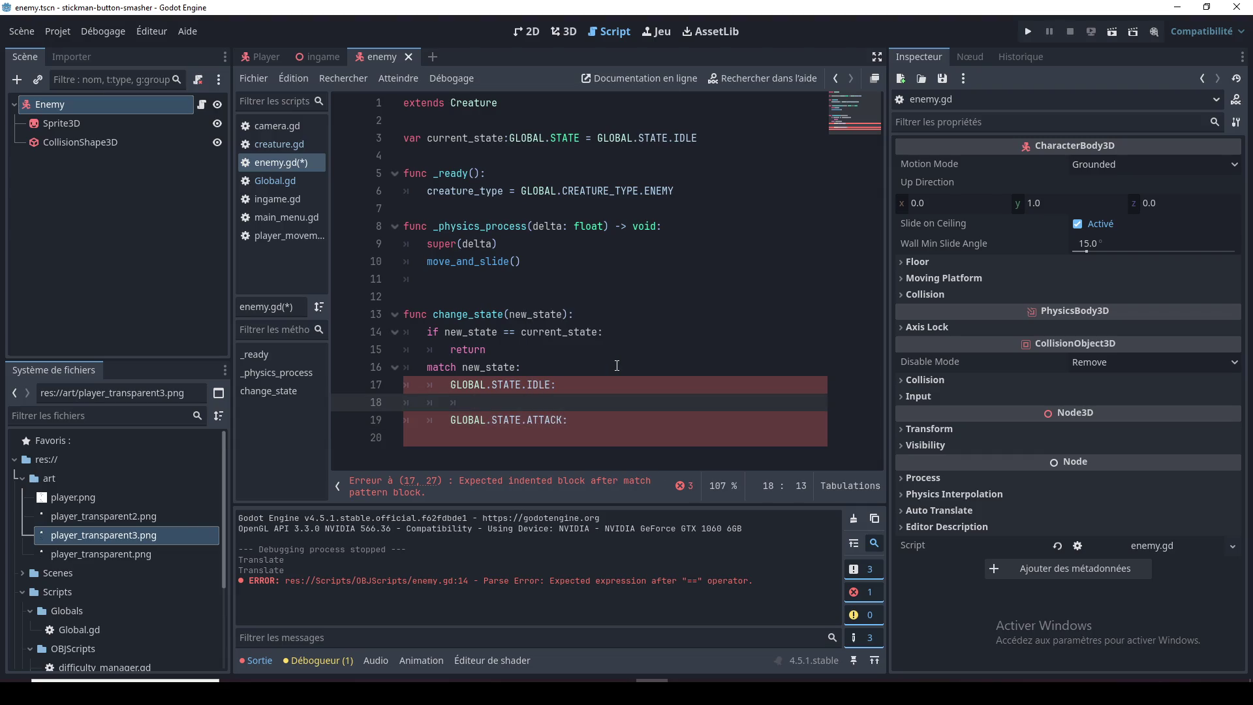
key(Down)
key(Down)
key(Up)
key(Up)
key(Up)
click(596, 428)
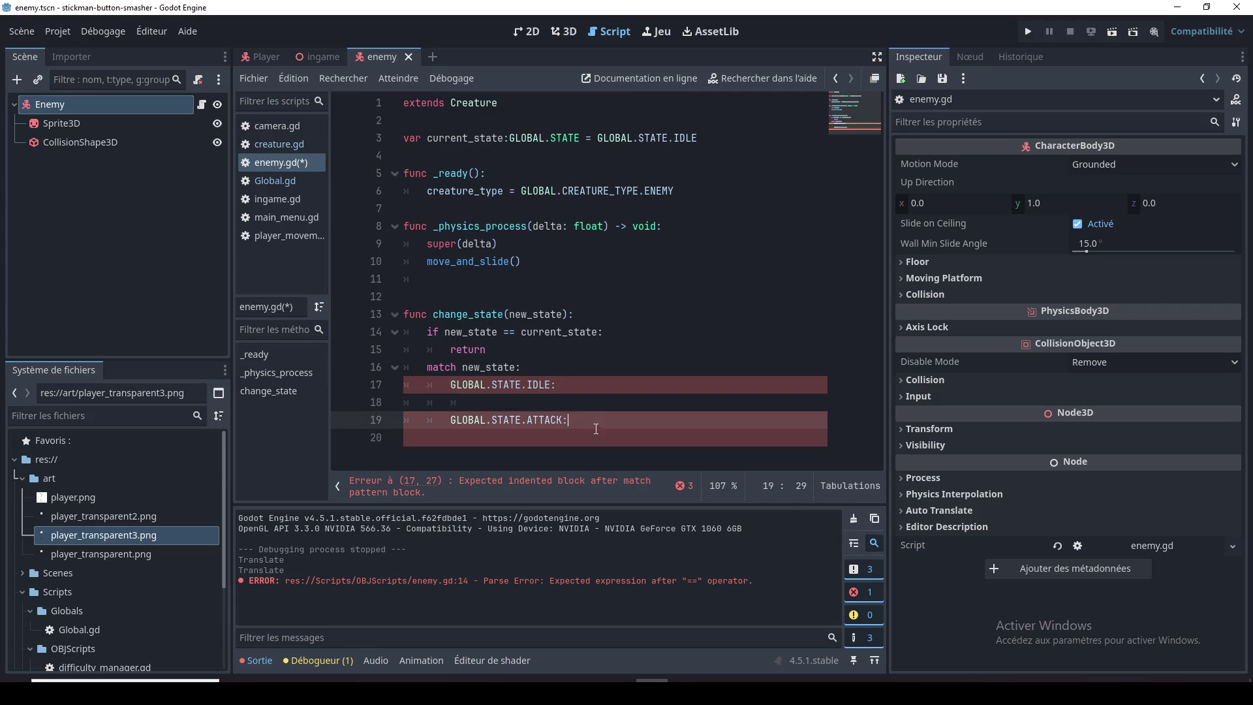
key(Up)
key(Up)
key(Up)
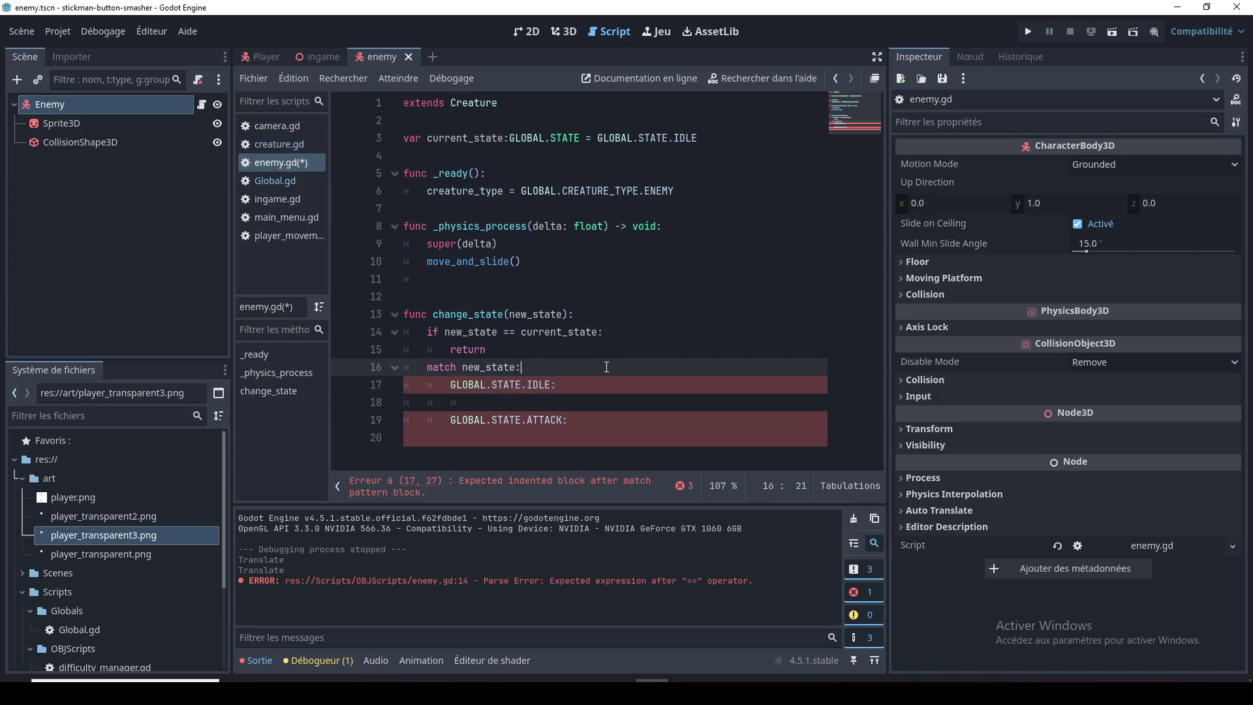
key(Down)
click(597, 418)
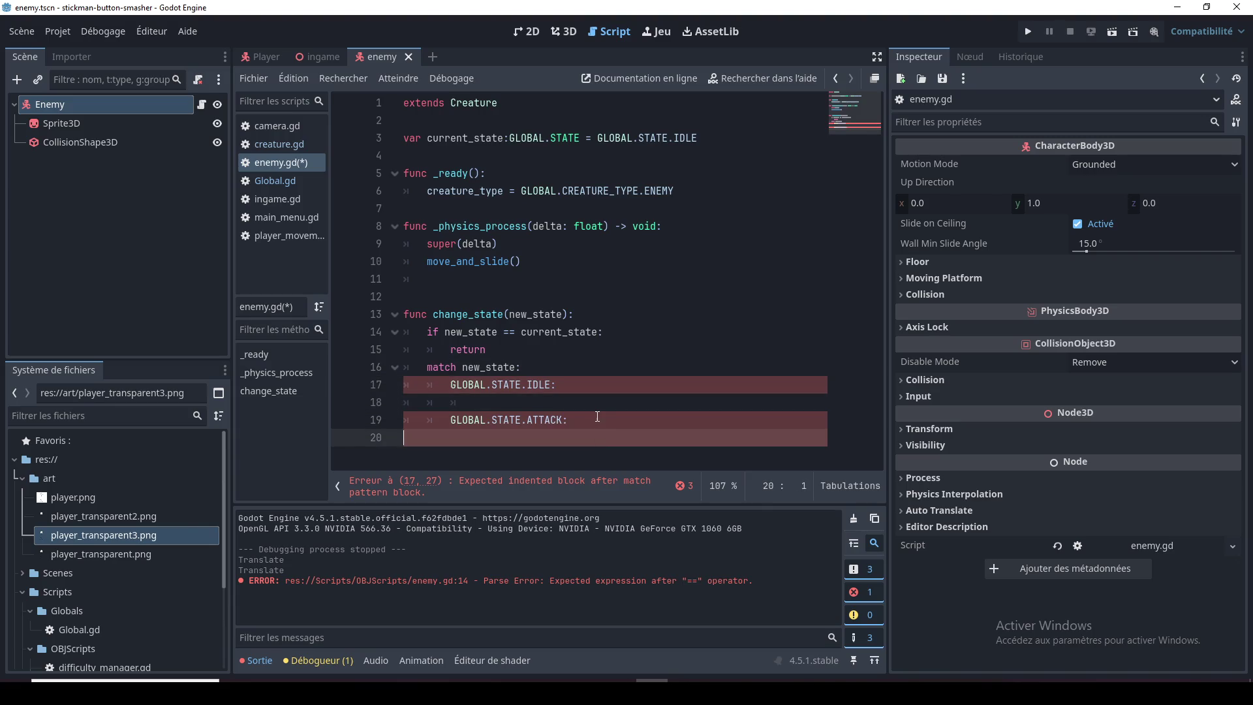
click(575, 402)
text(pass)
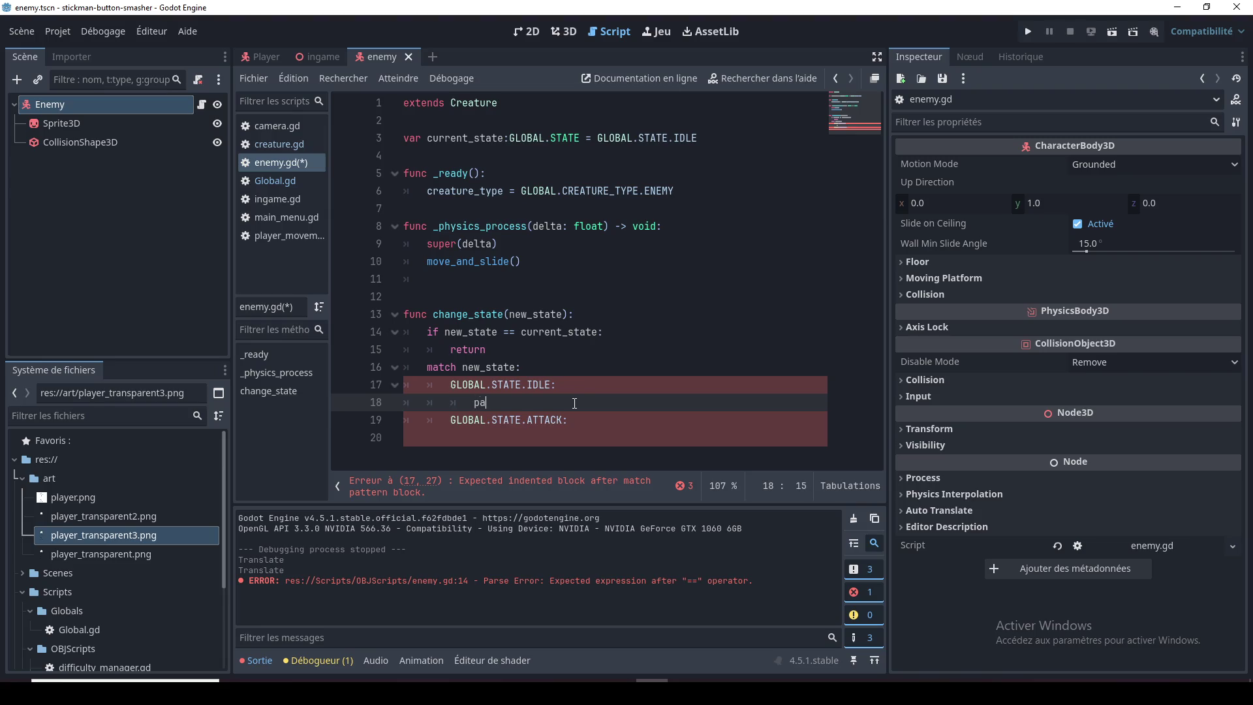
Step: Put an indented 'pass' in the body of the ATTACK branch
key(Down)
key(Down)
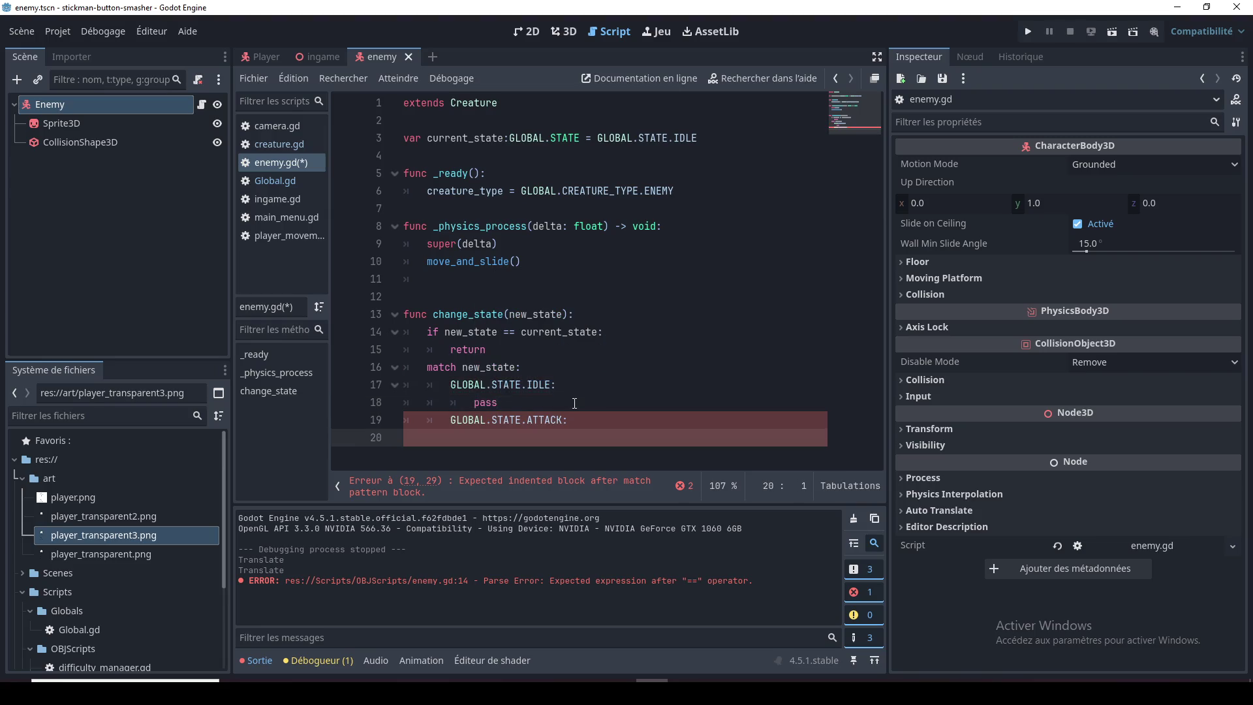
key(Tab)
text(pass)
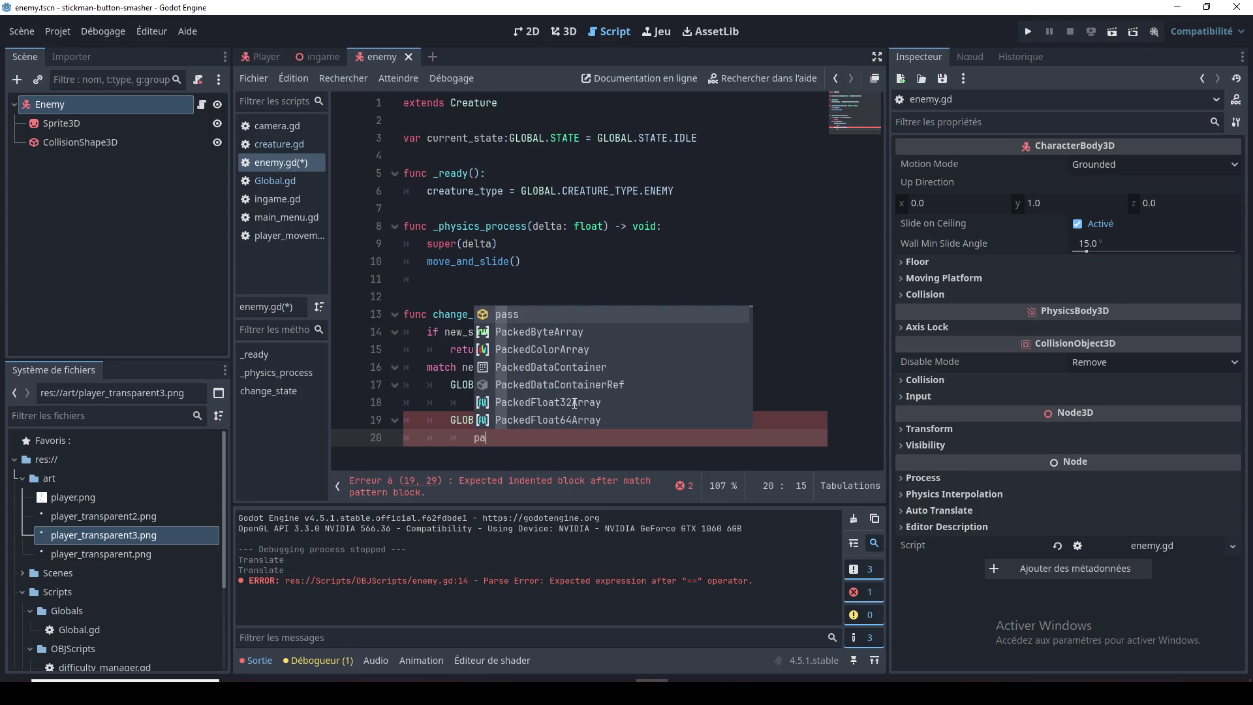
click(574, 403)
click(569, 468)
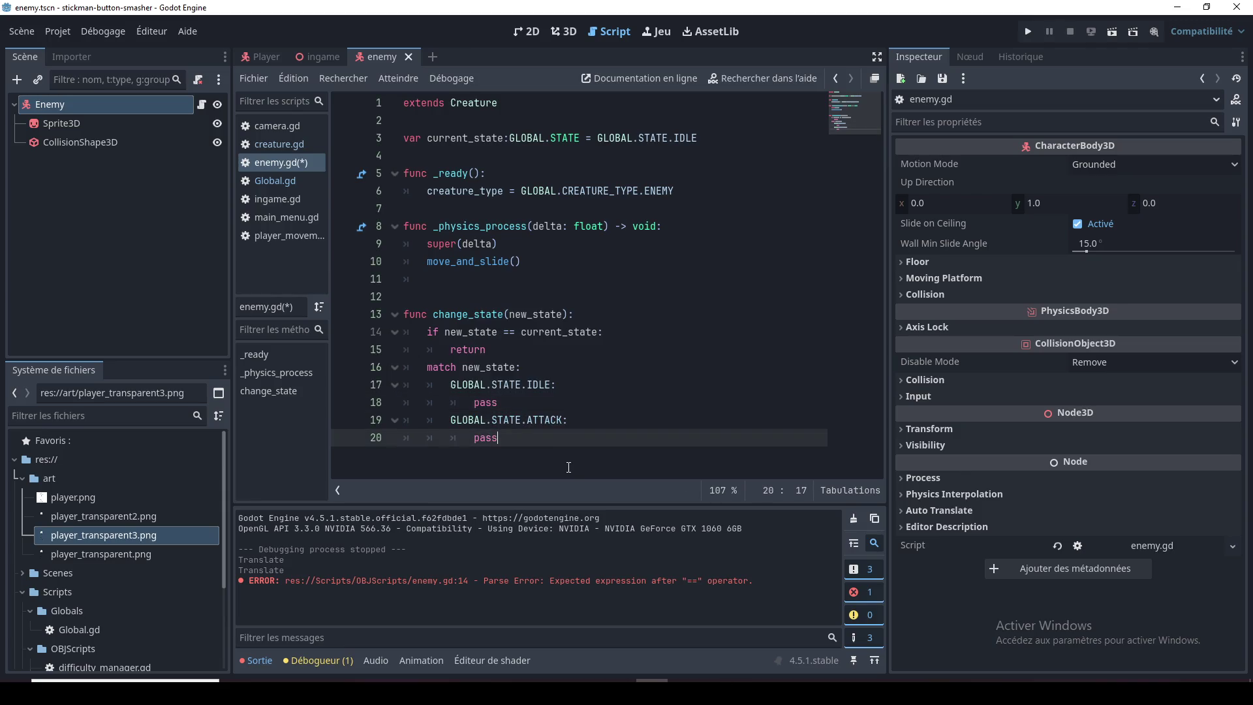
double_click(493, 438)
click(498, 460)
key(alt+Tab)
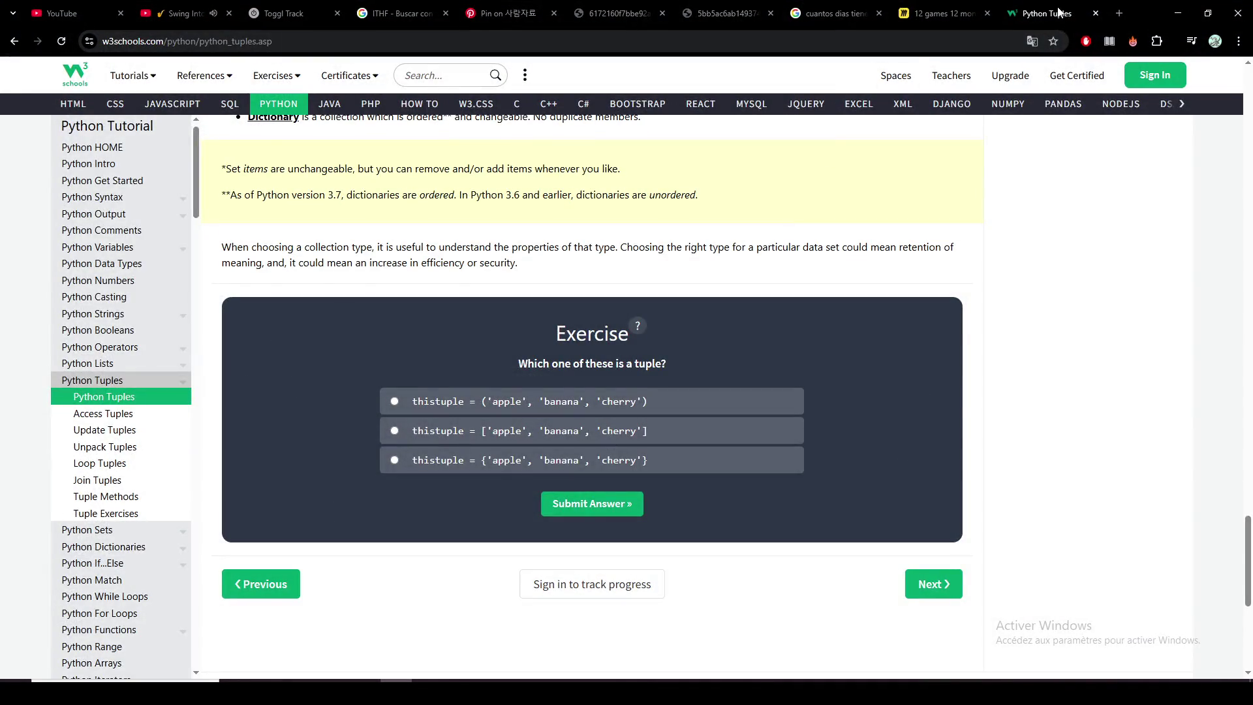
Step: Load the itch.io creator dashboard in a new tab and open the Close the Circle page
click(1119, 13)
text(das)
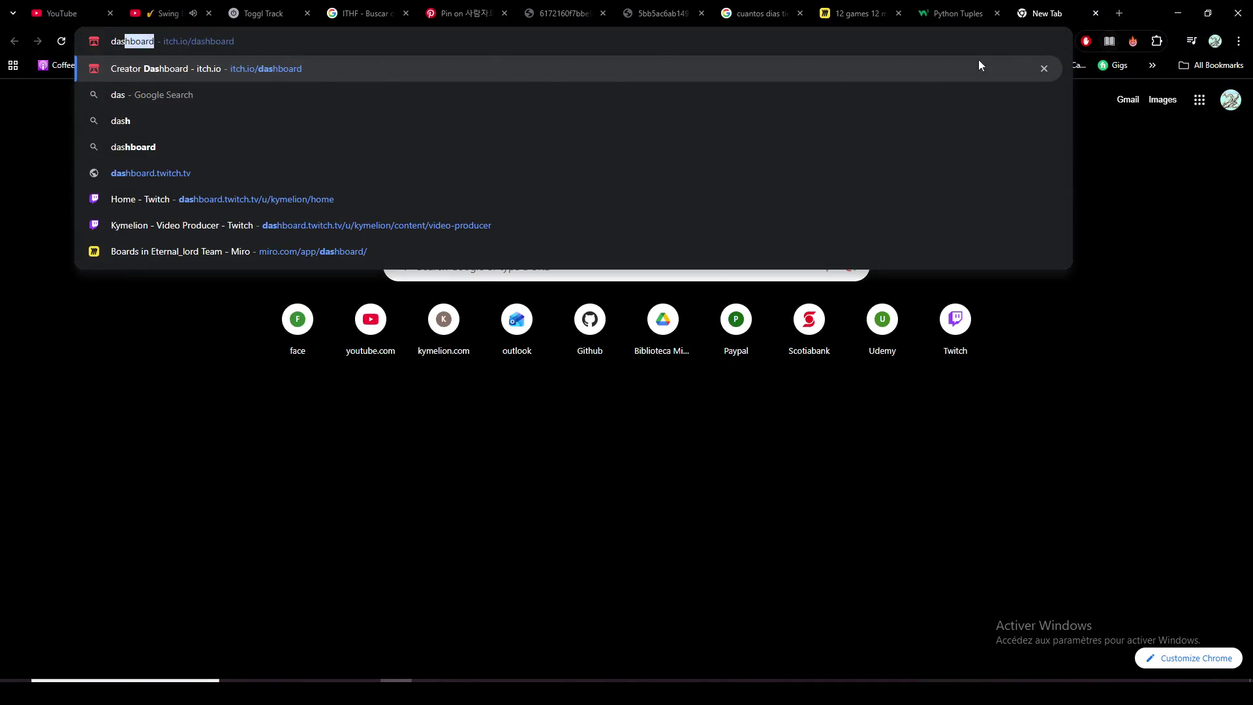
key(Return)
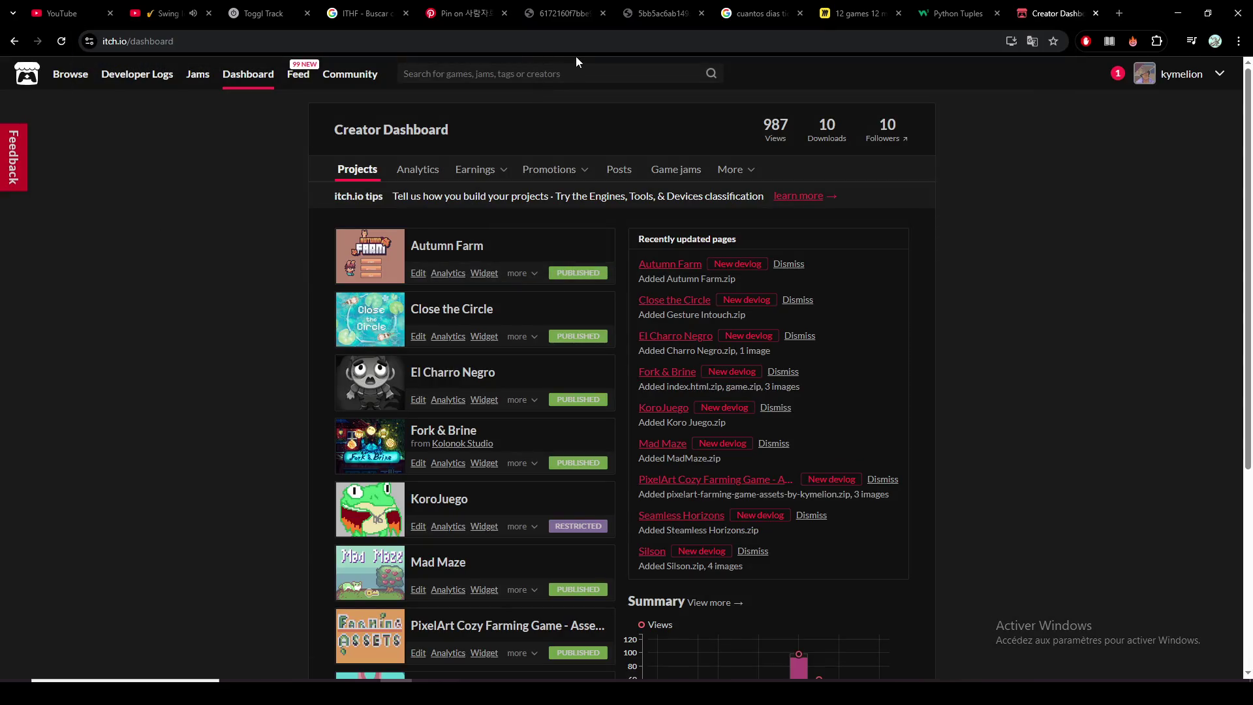
click(495, 316)
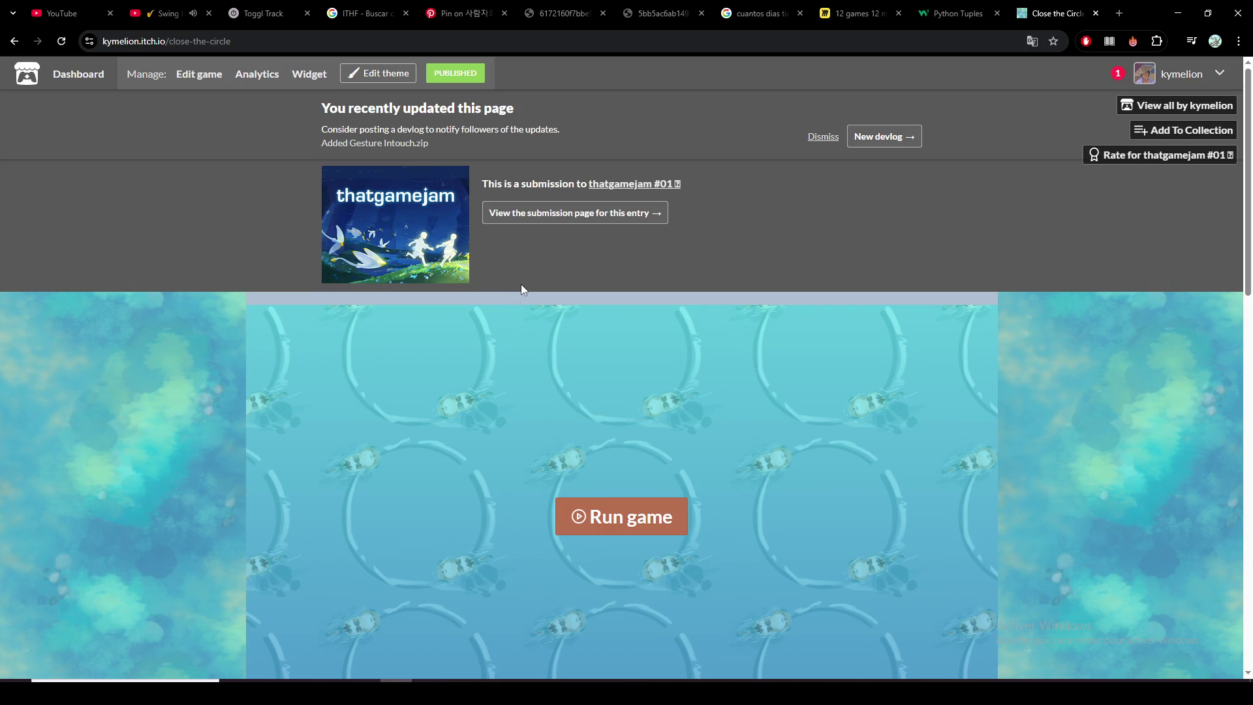
Step: Scroll through the Close the Circle page, then go back to the Creator Dashboard
scroll(511, 263, down, 7)
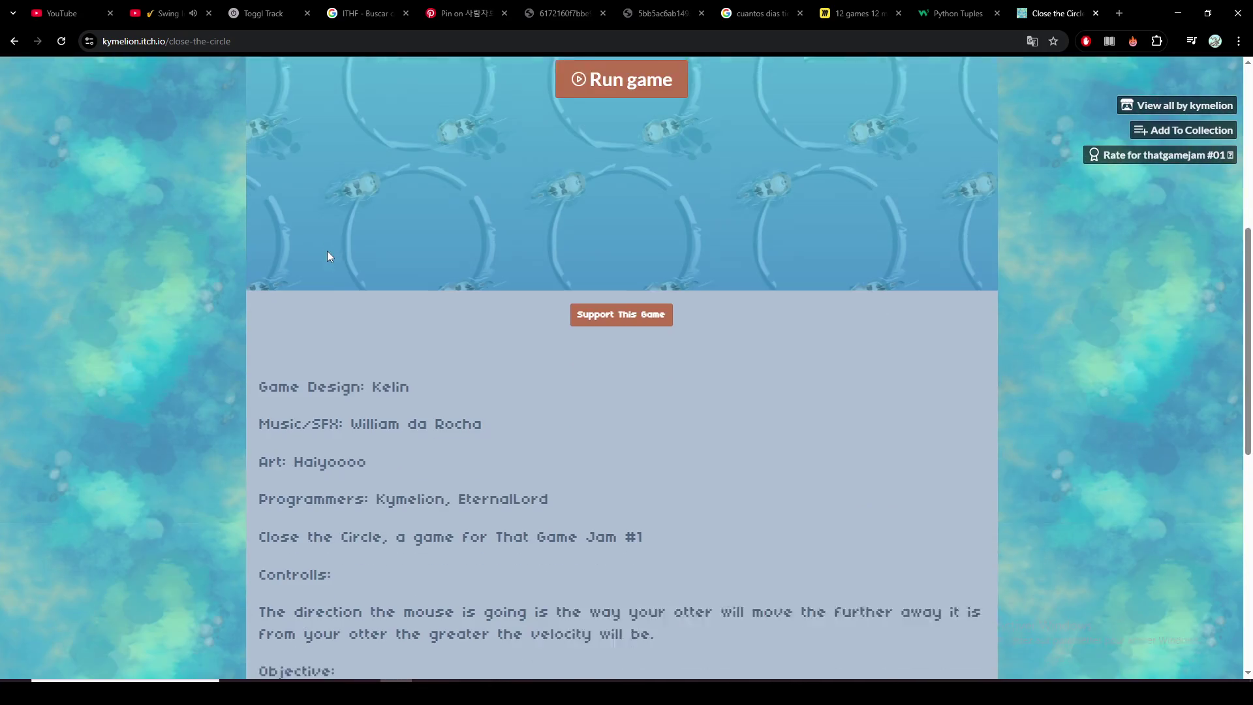
scroll(327, 255, up, 7)
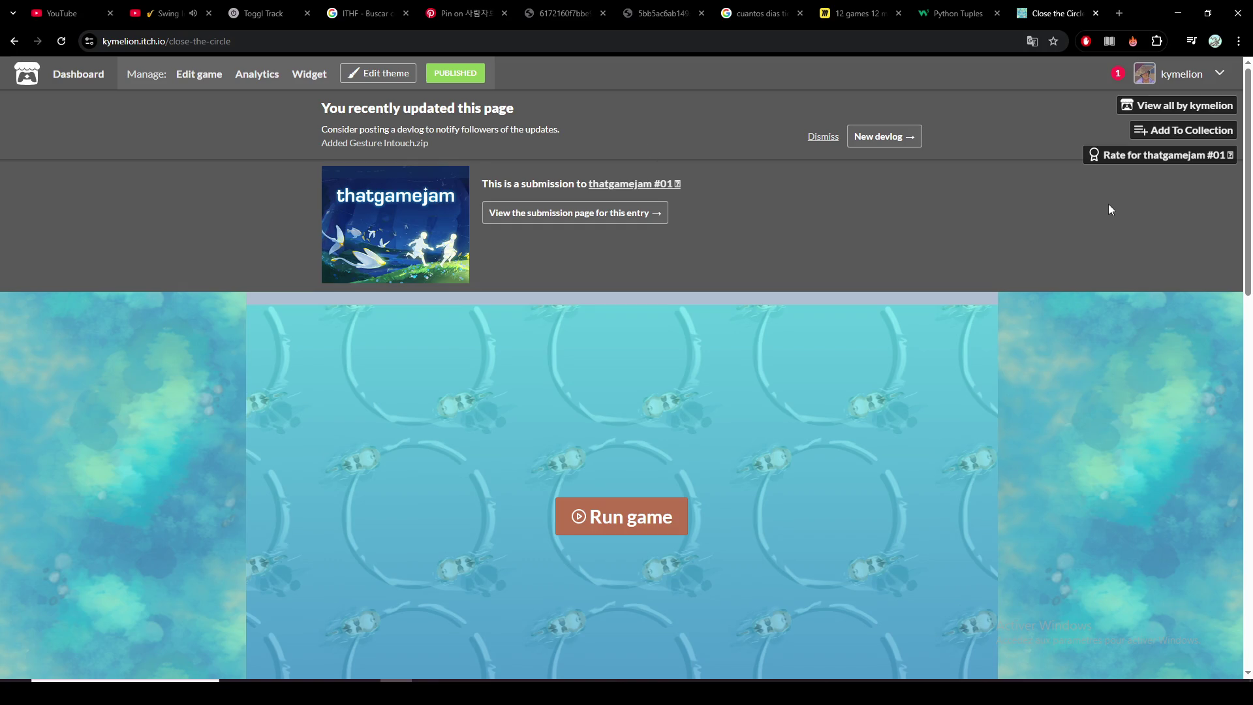
scroll(1109, 208, down, 15)
scroll(1107, 209, down, 2)
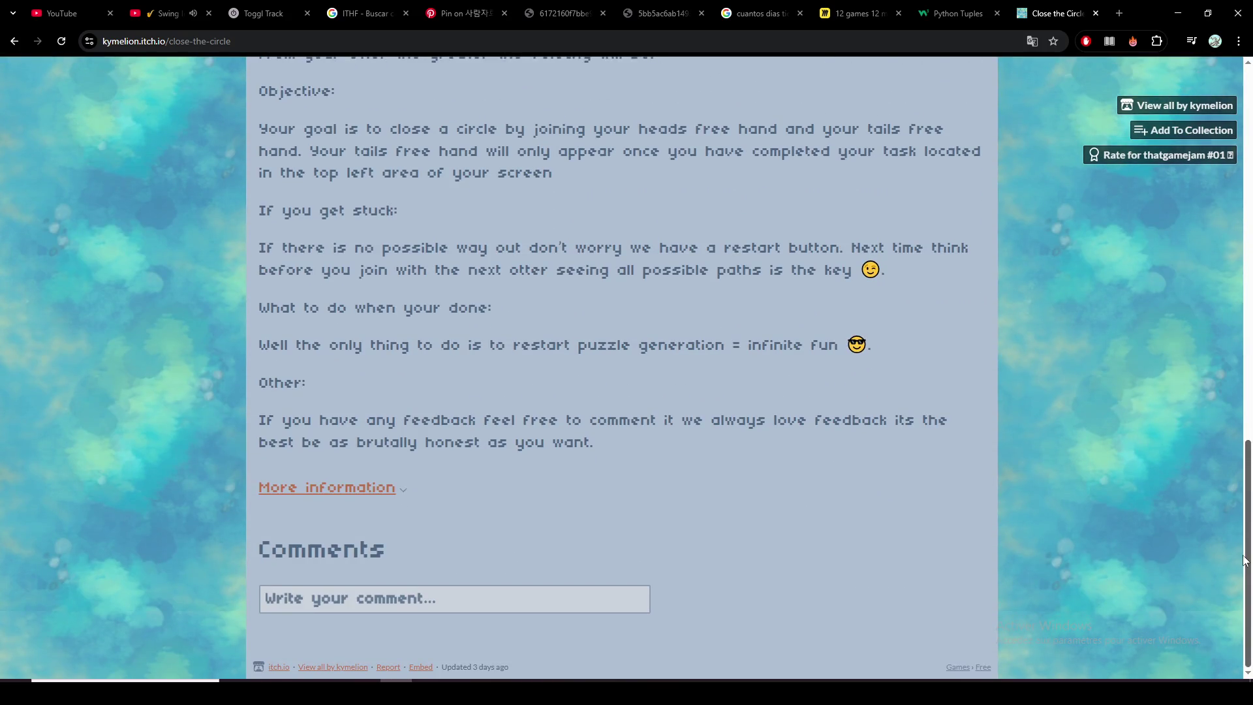
scroll(892, 158, up, 17)
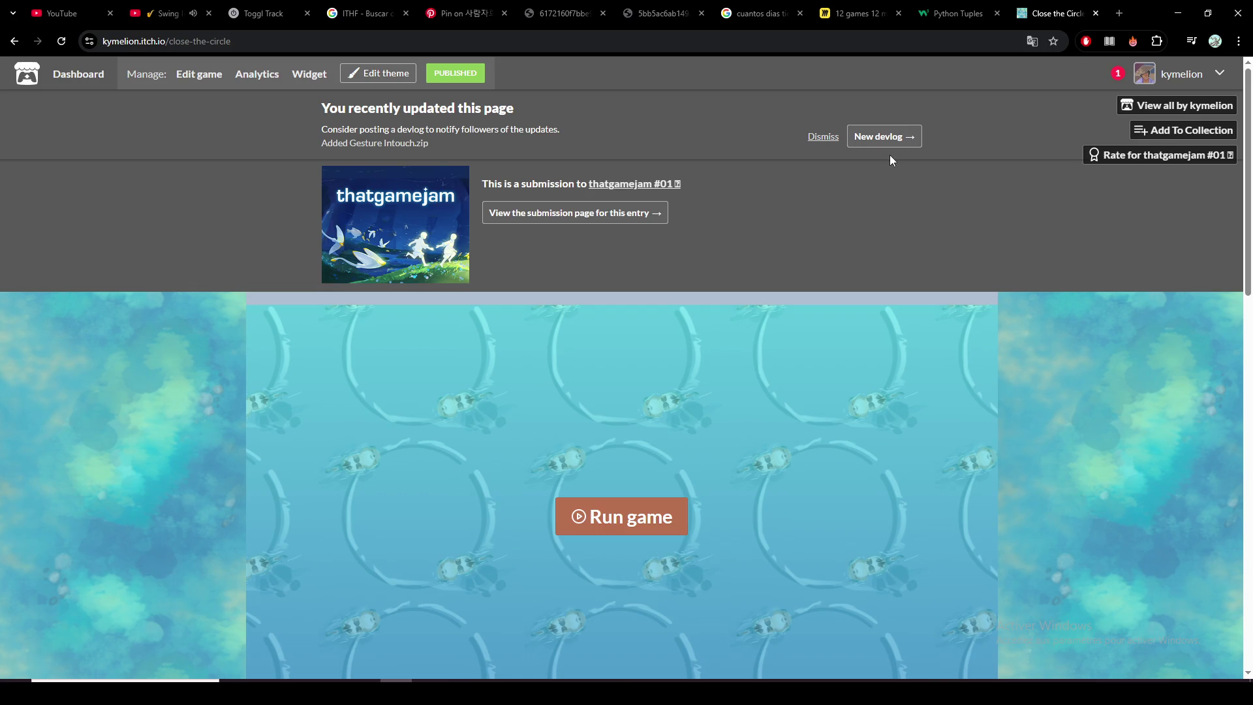
click(15, 41)
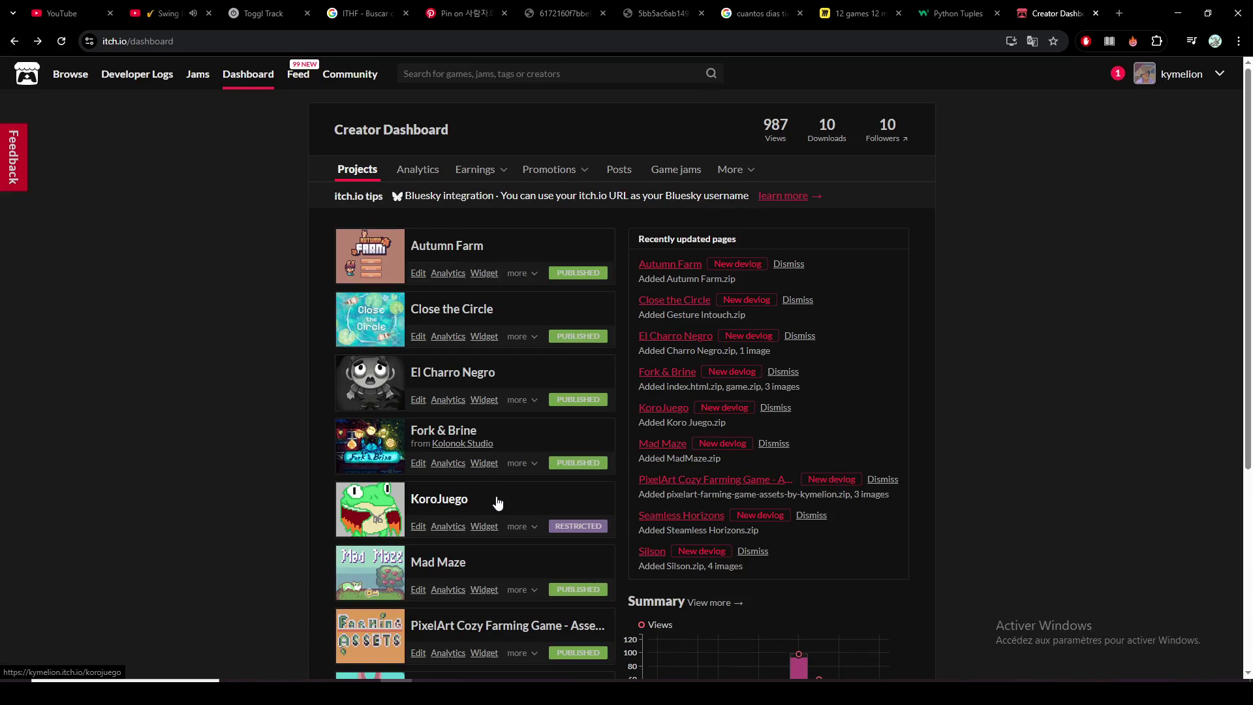
Step: Read the newest Close the Circle comment from notifications and go to its thatgamejam #01 submission page
click(535, 338)
click(190, 360)
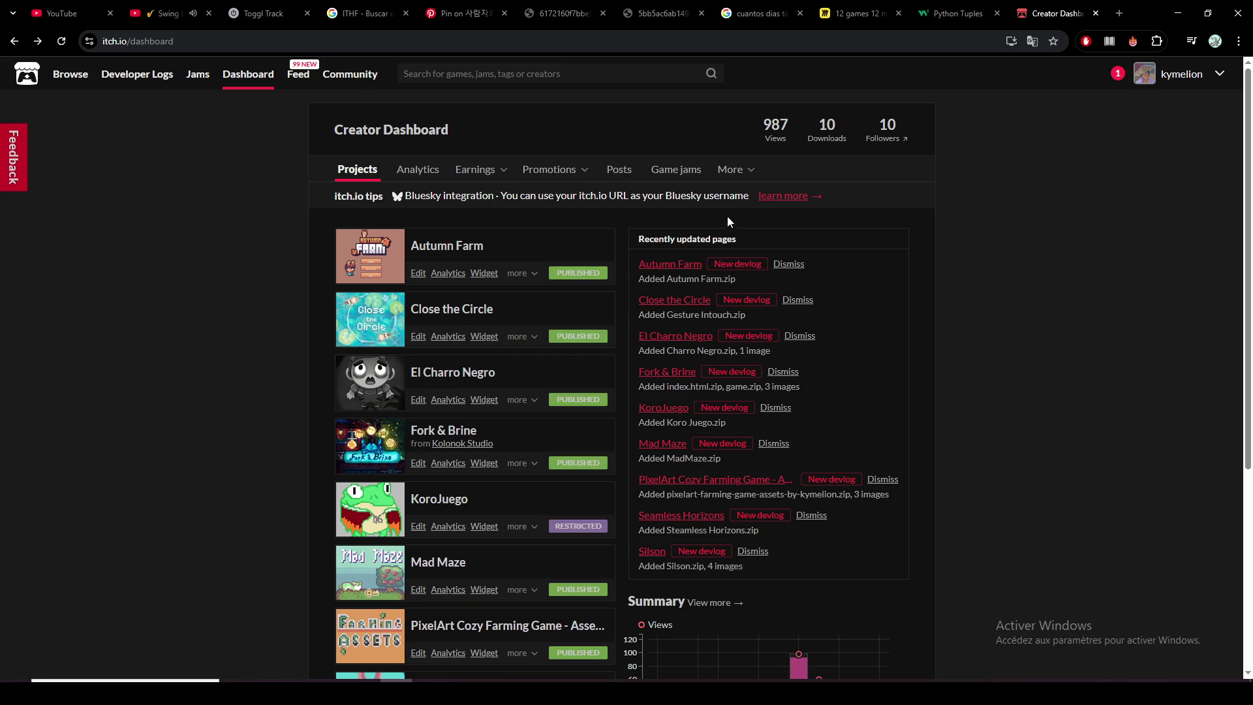
click(1117, 74)
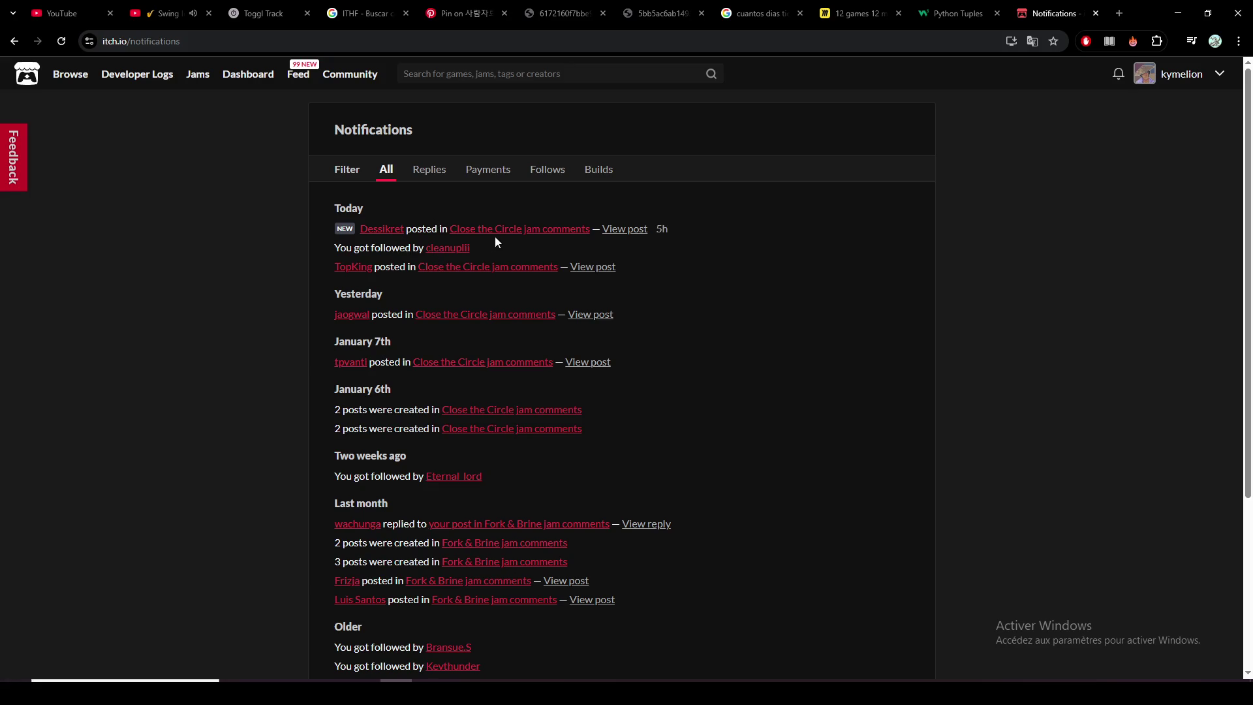
click(626, 231)
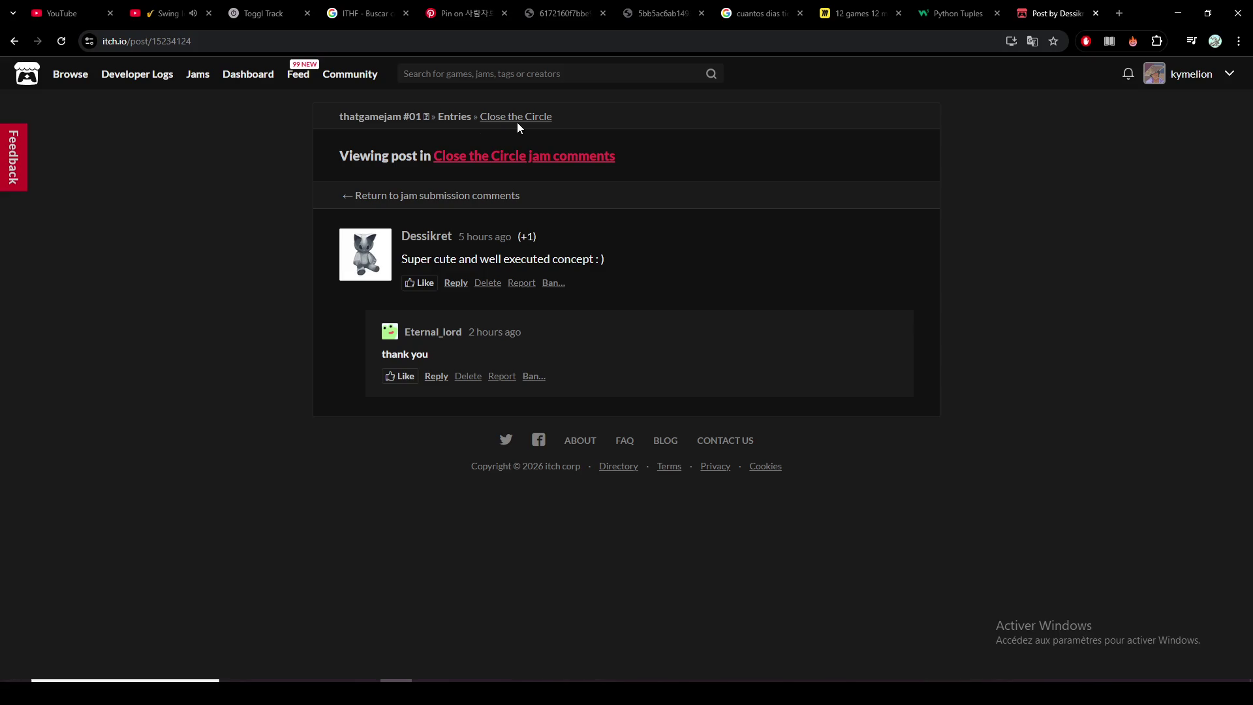
click(501, 197)
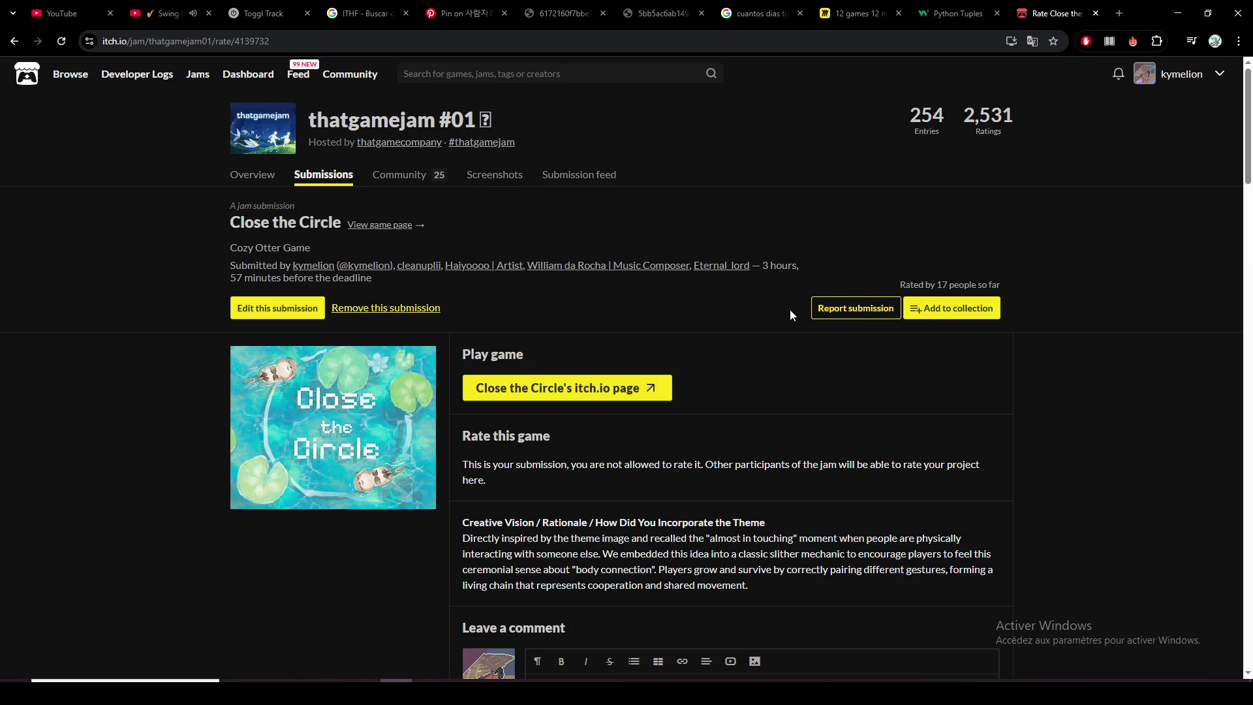
Step: Open the thatgamejam #01 entries link posted in the OBS stream chat
key(alt+Tab)
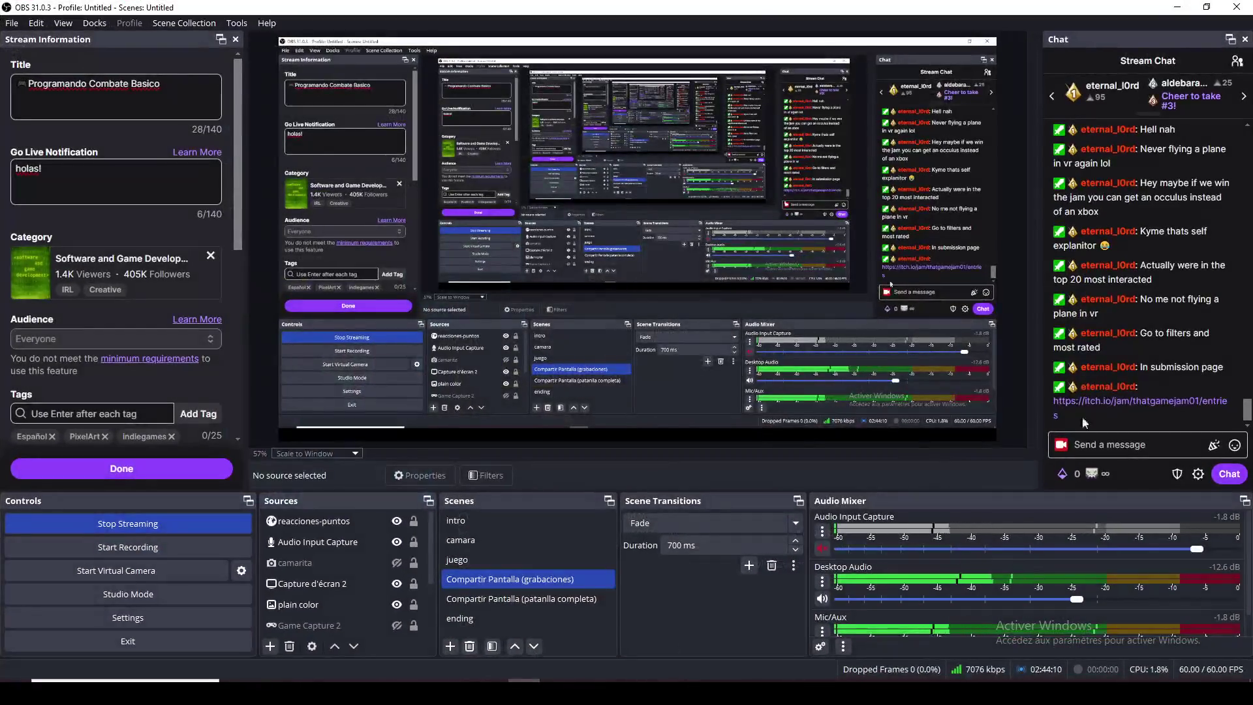
click(1164, 400)
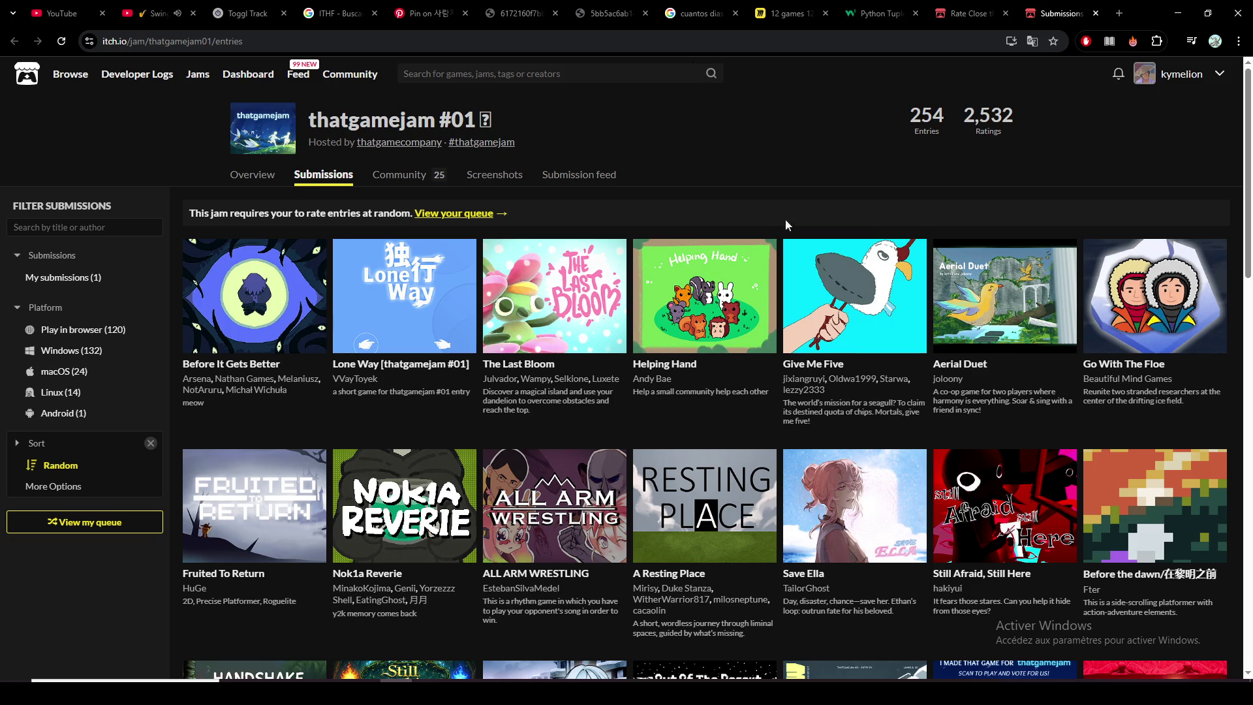
Step: Reshuffle the submissions grid by going to Community and back to Submissions, and expand the Sort options
mouse_move(1173, 508)
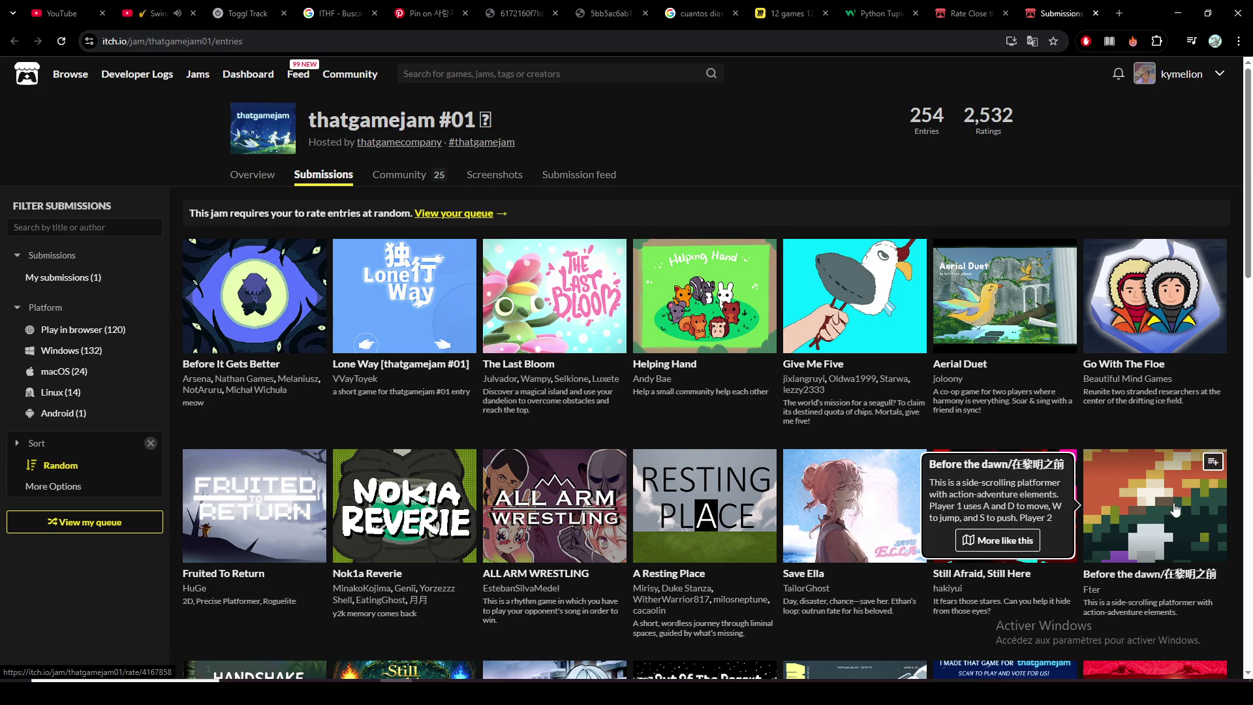
scroll(1177, 510, down, 2)
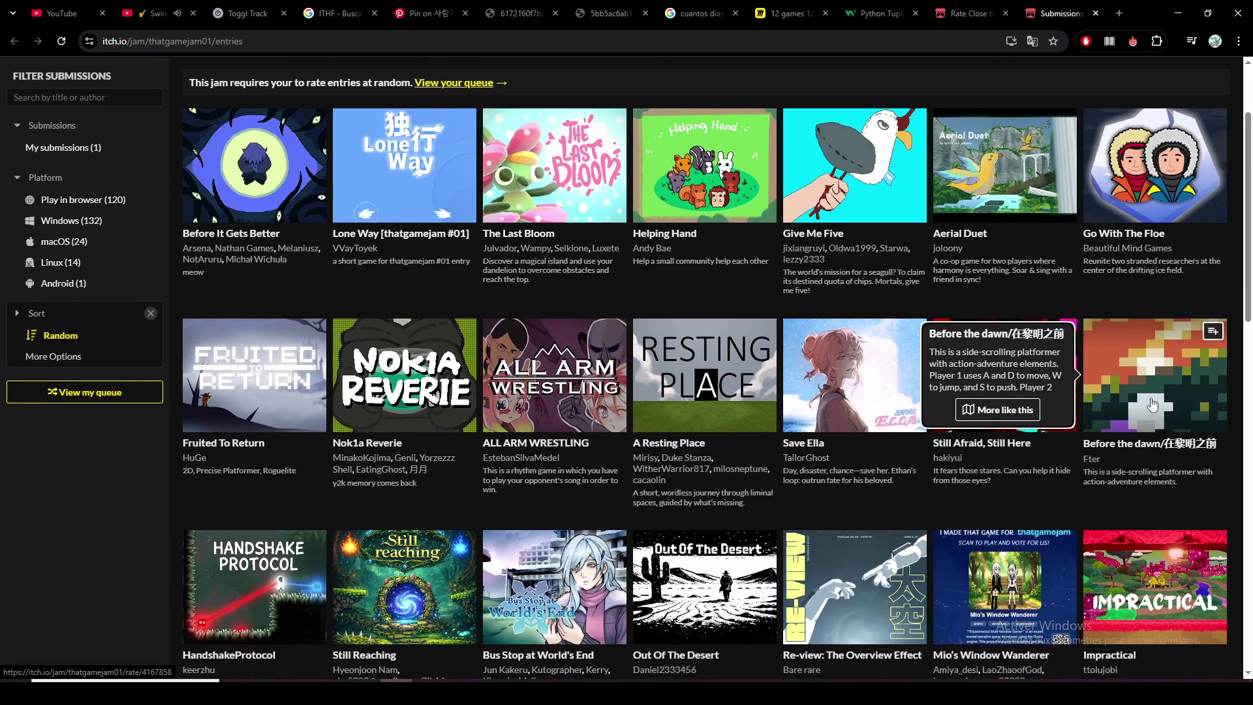
scroll(1149, 405, up, 1)
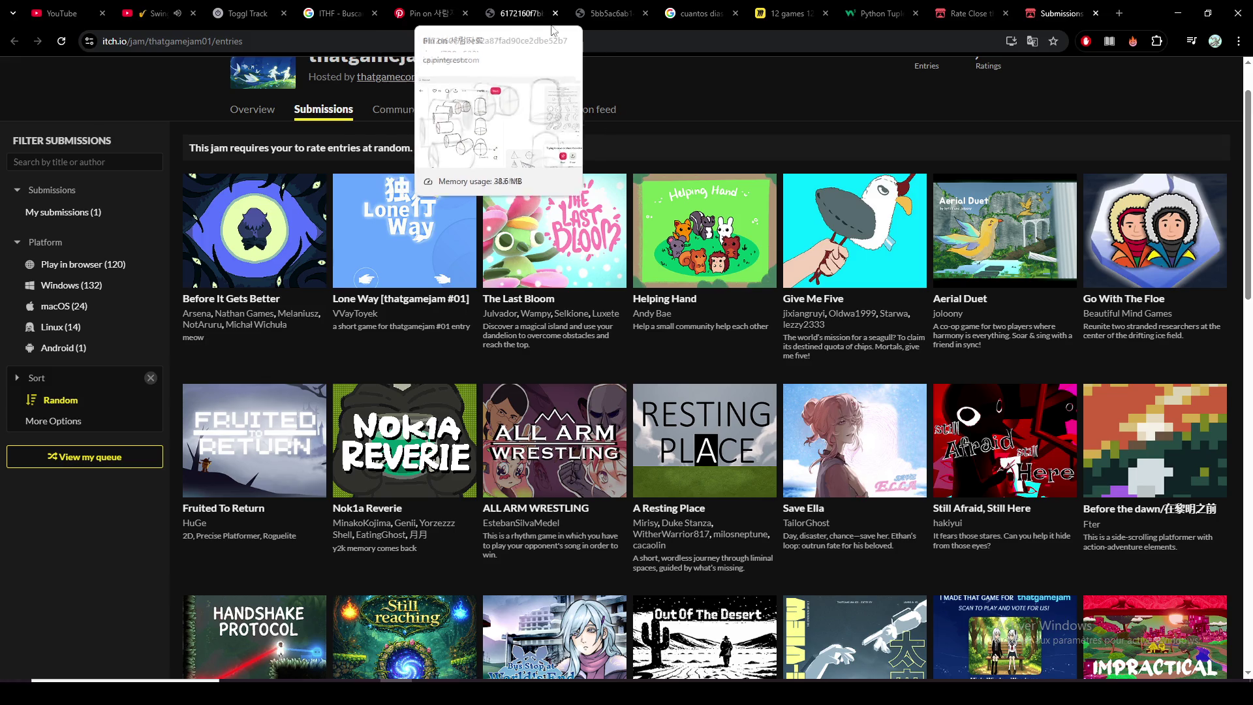
scroll(644, 329, up, 1)
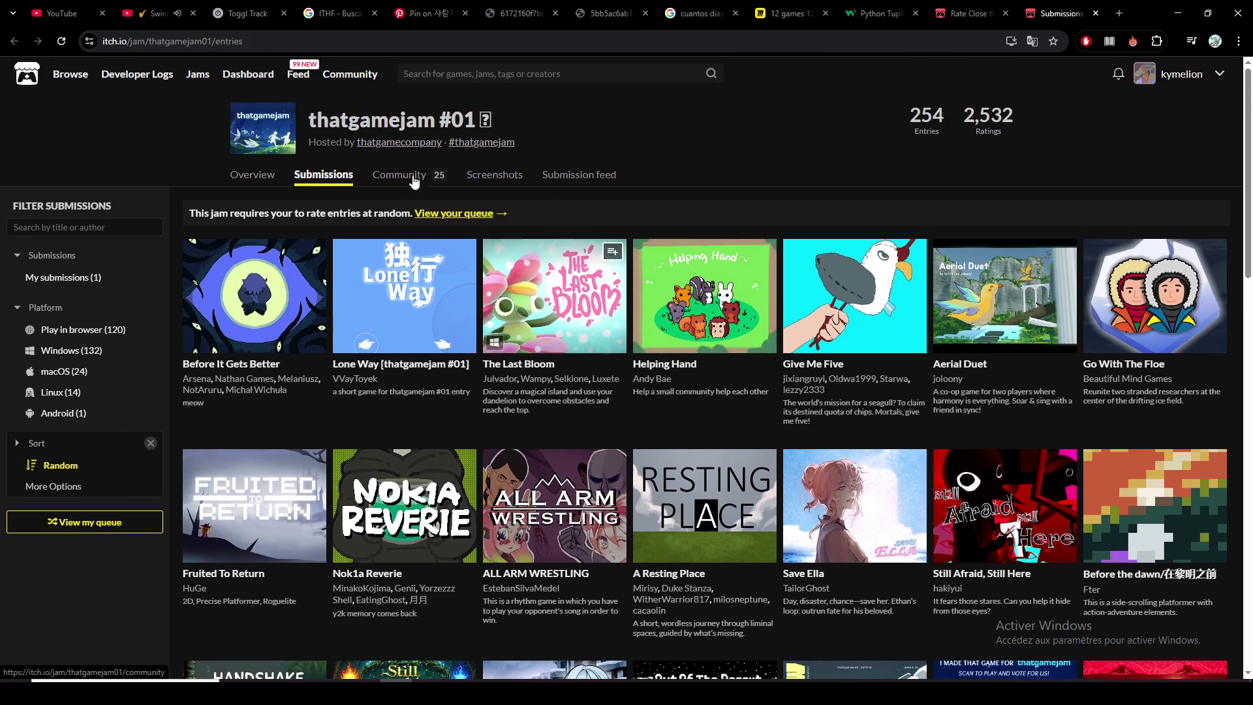
click(386, 181)
click(315, 181)
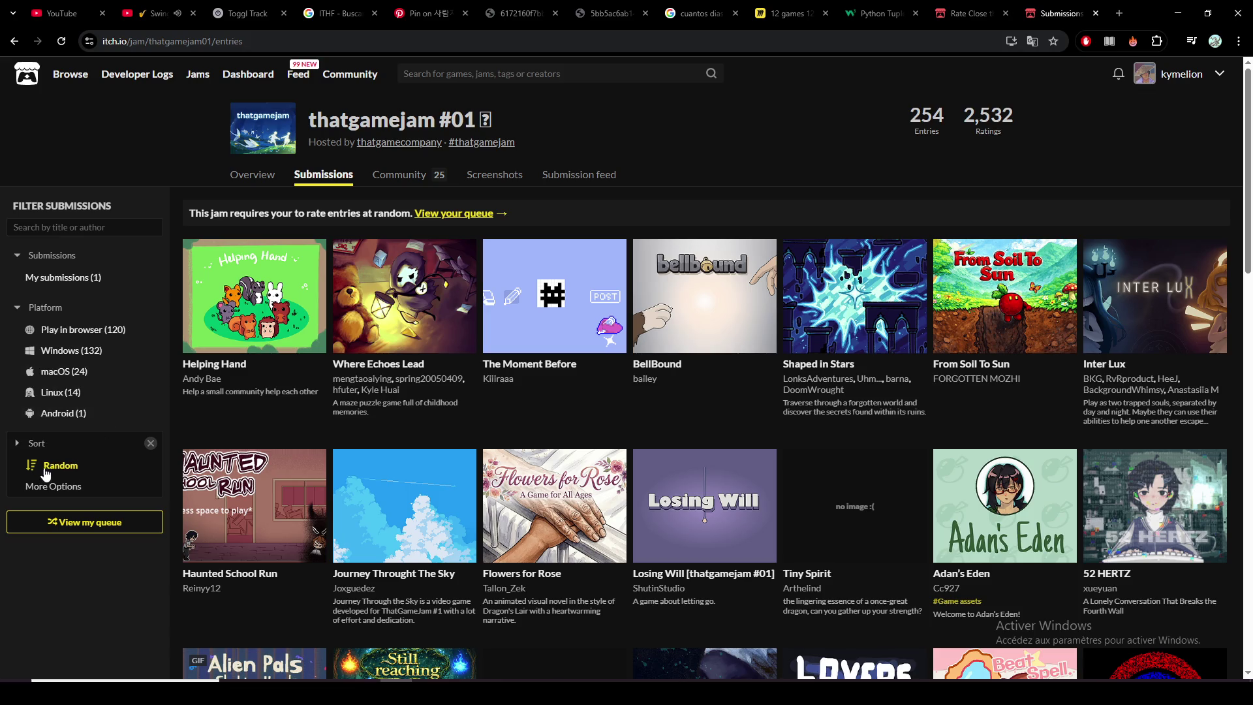
click(23, 494)
Step: Sort the jam submissions by Most rated
scroll(30, 391, down, 1)
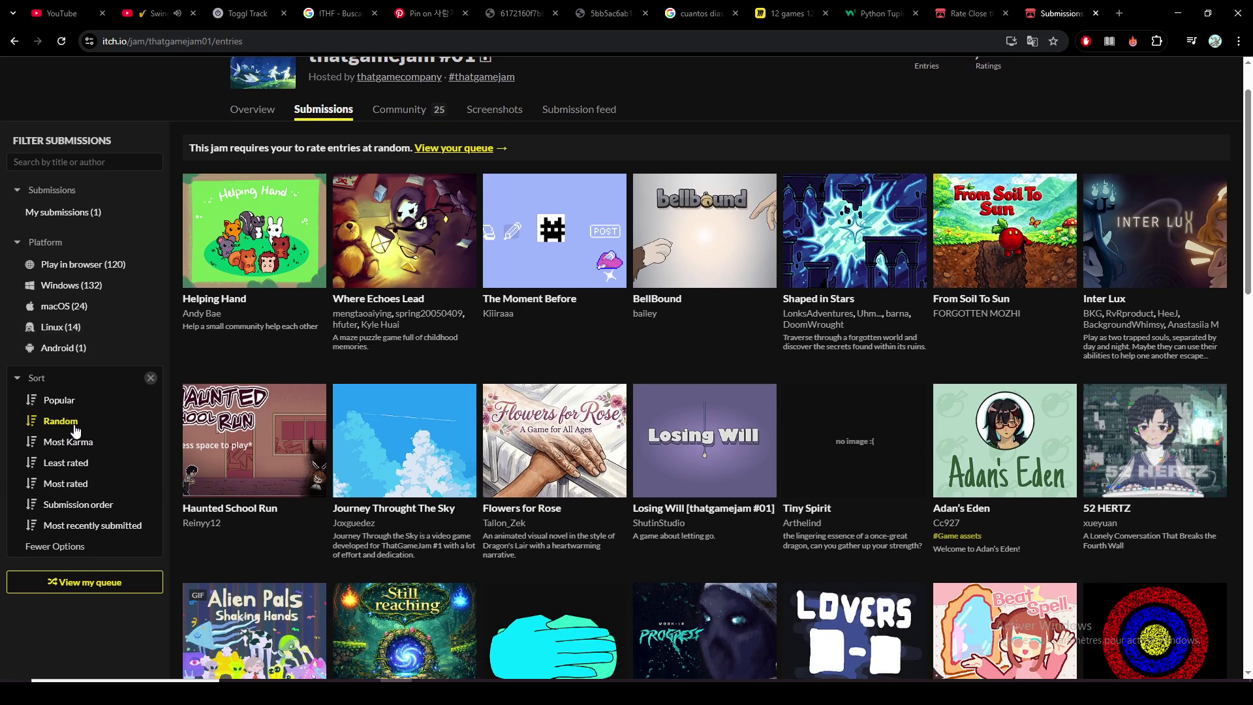
click(100, 491)
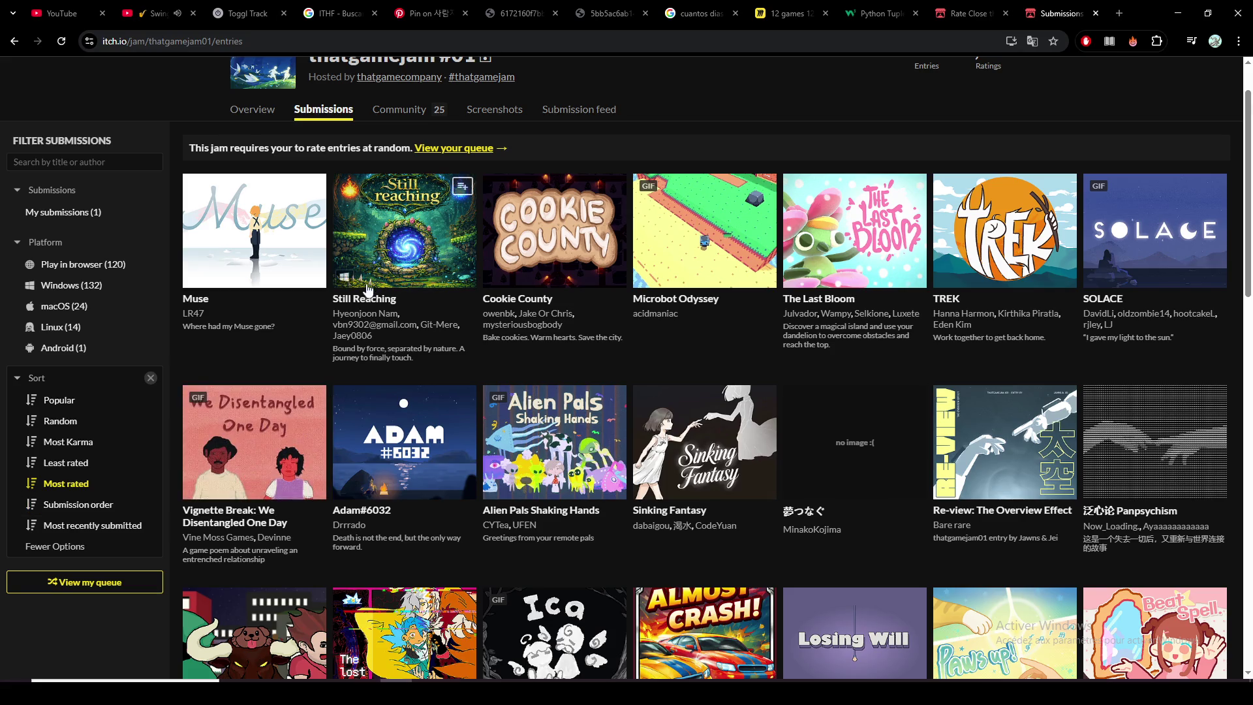
mouse_move(408, 249)
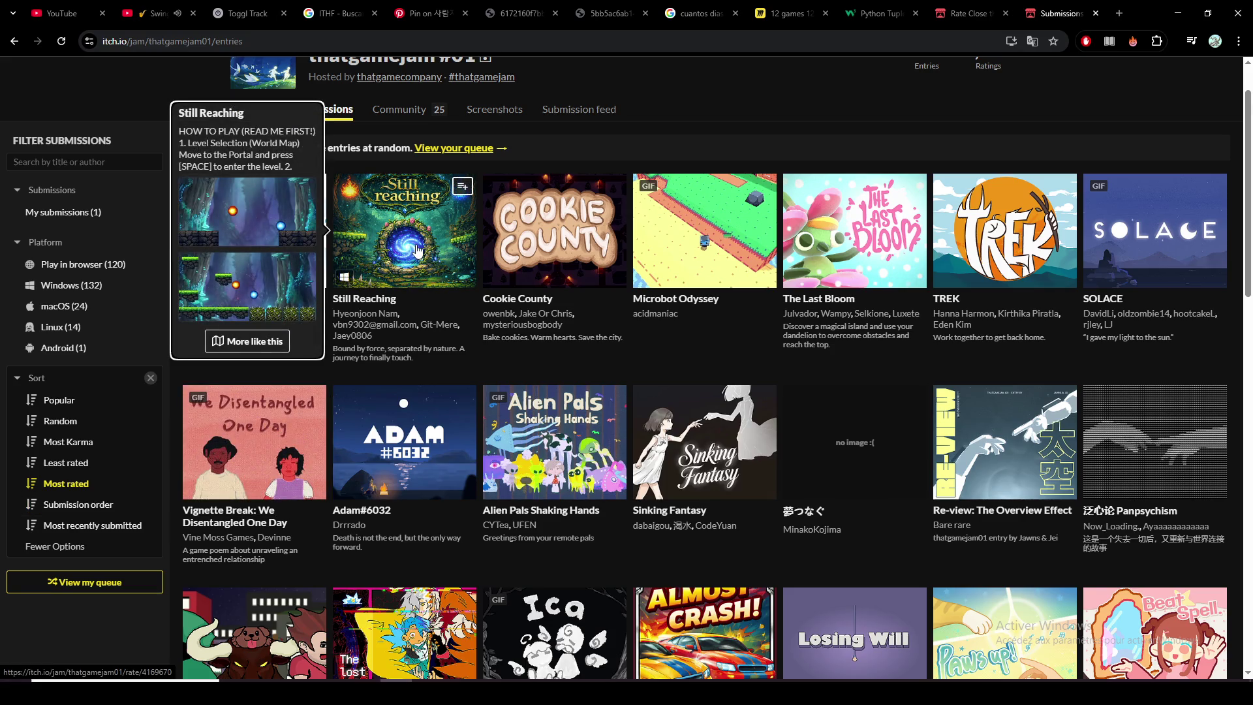
scroll(519, 370, down, 3)
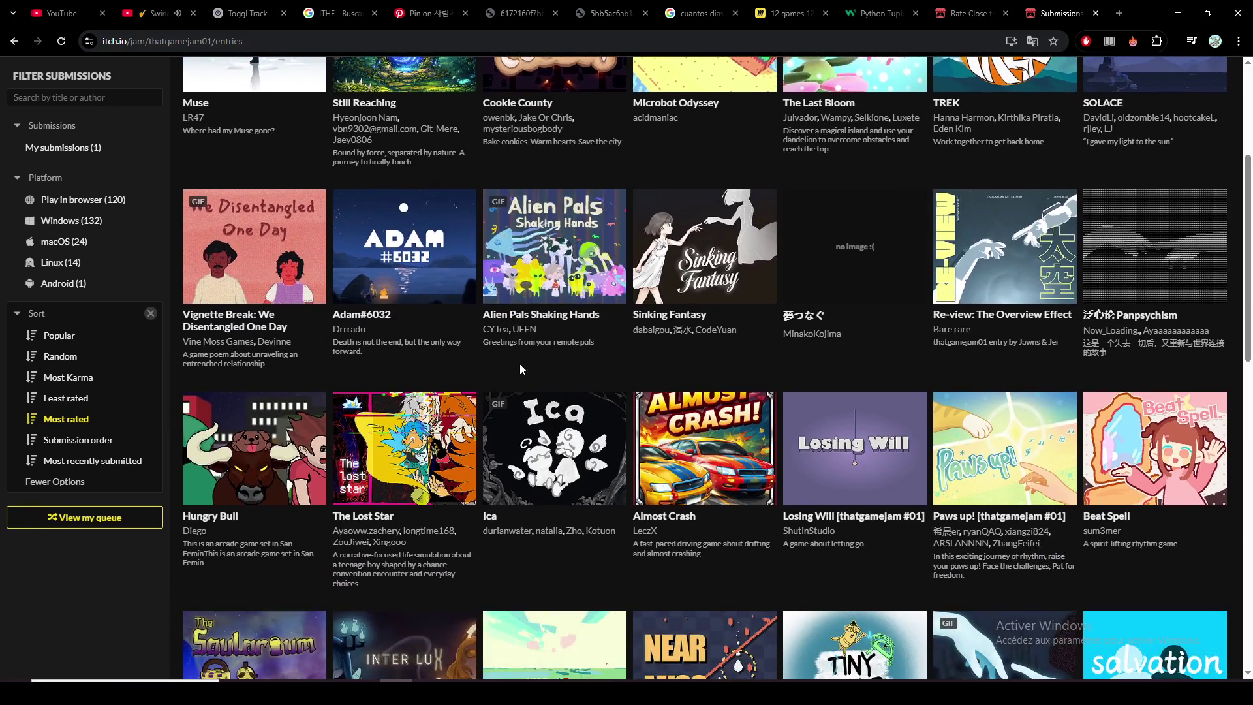
scroll(565, 345, down, 1)
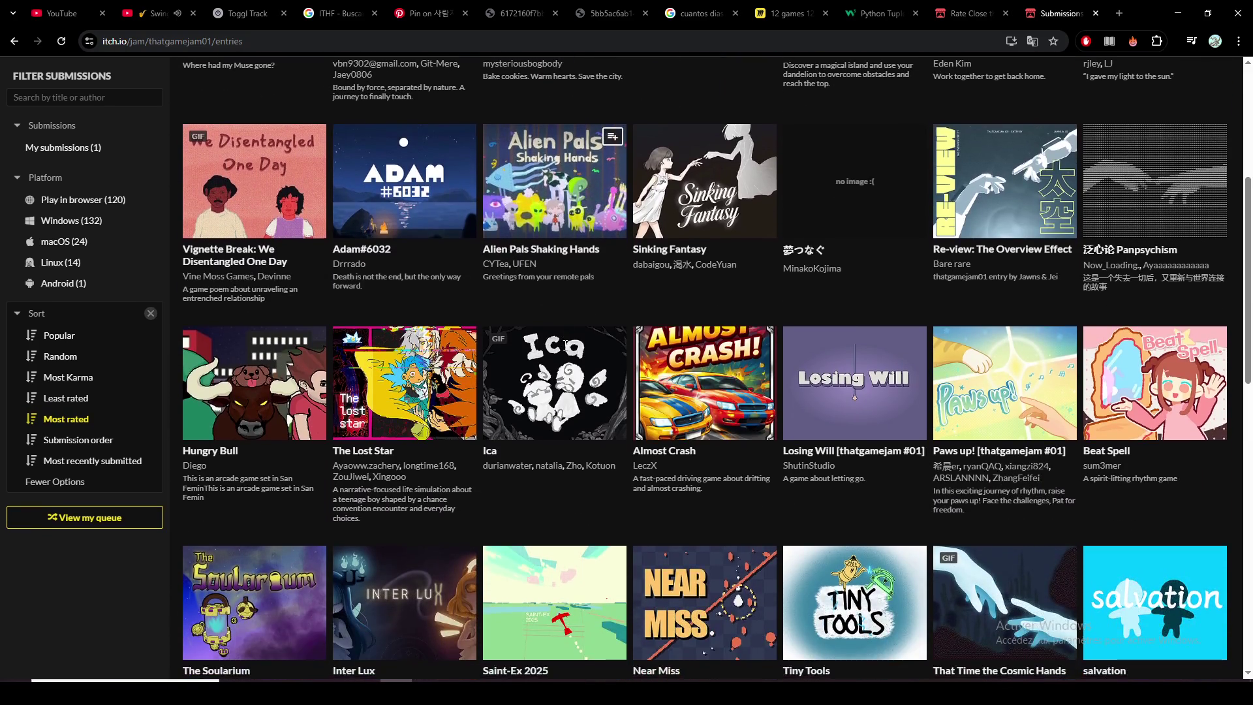
scroll(565, 346, down, 1)
mouse_move(579, 339)
scroll(579, 339, down, 3)
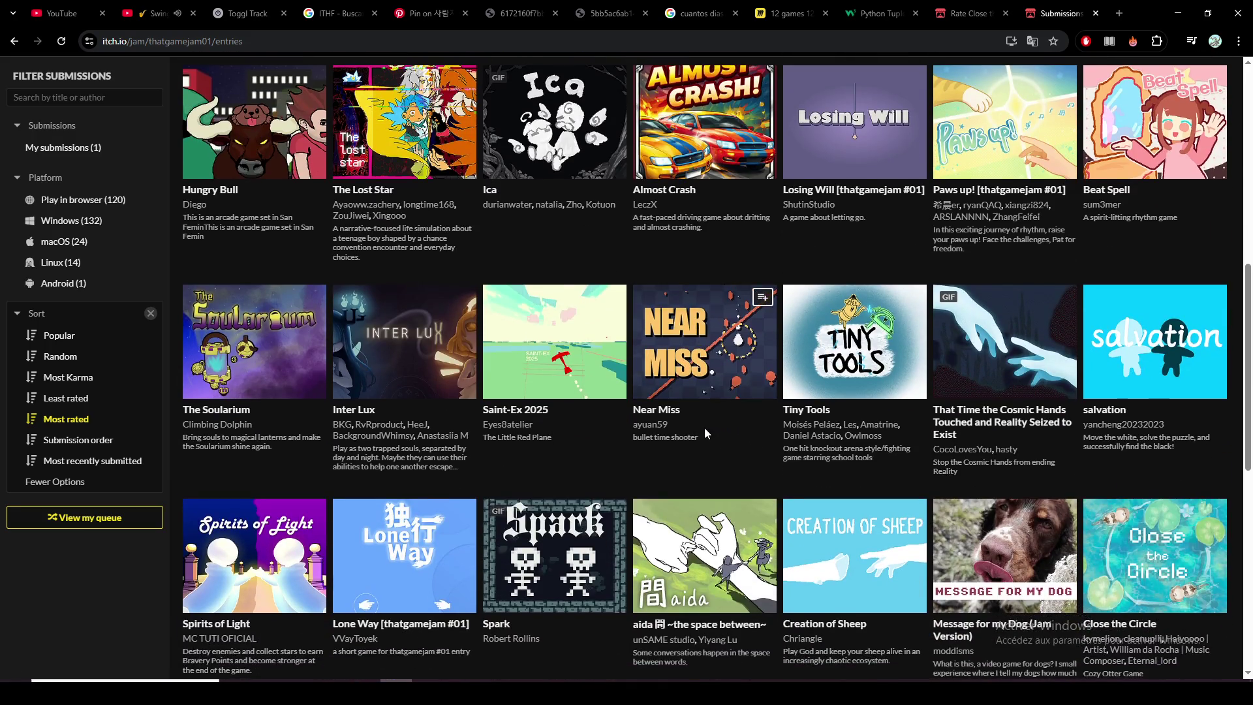
scroll(704, 425, down, 1)
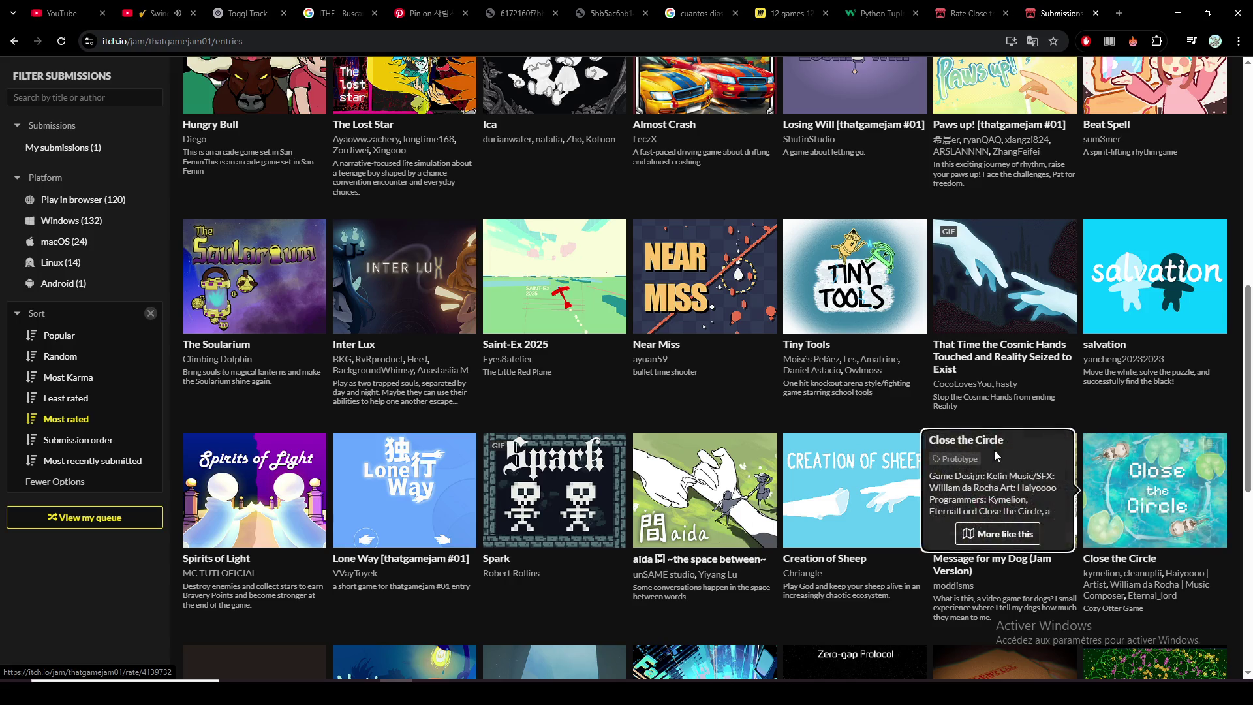
scroll(1044, 483, up, 3)
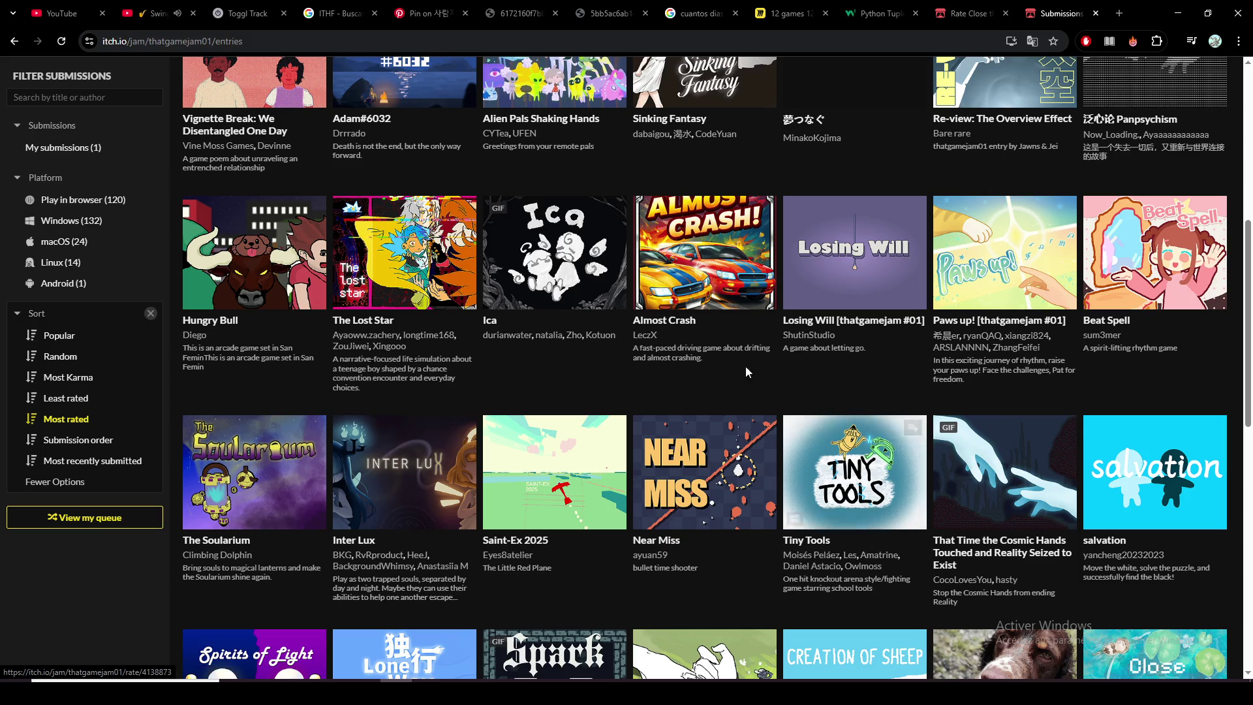
mouse_move(708, 275)
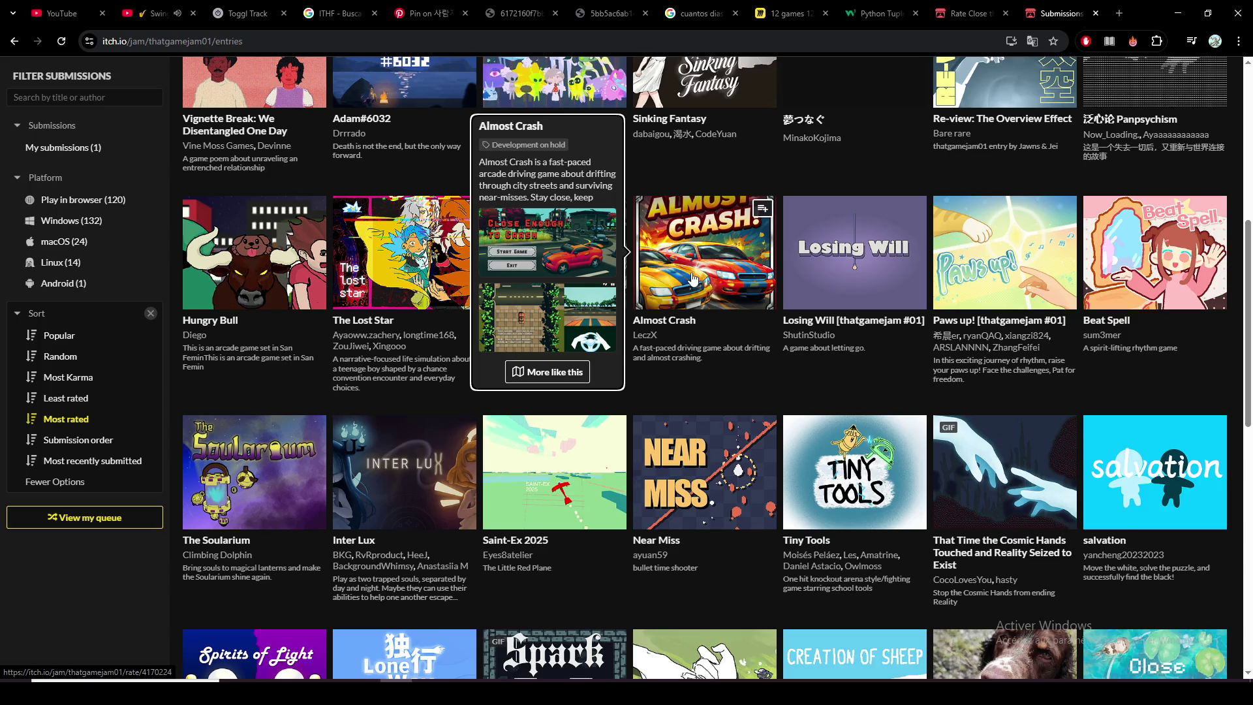
mouse_move(551, 481)
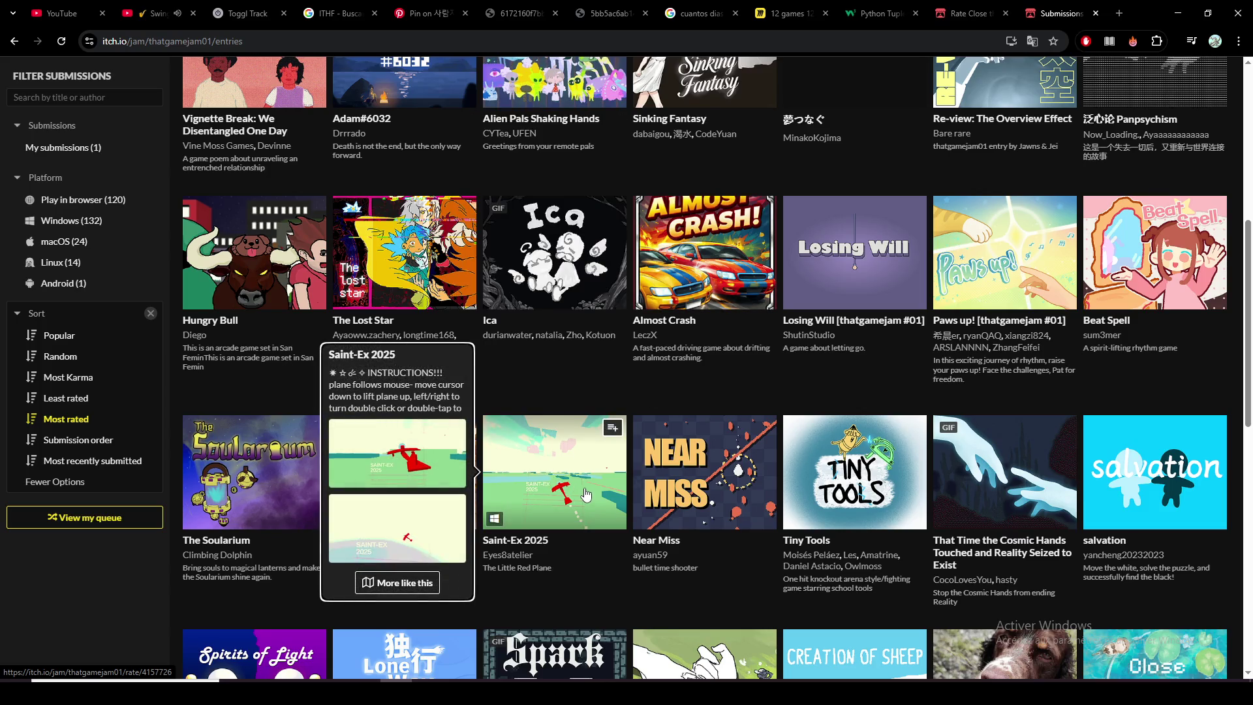
scroll(585, 494, down, 1)
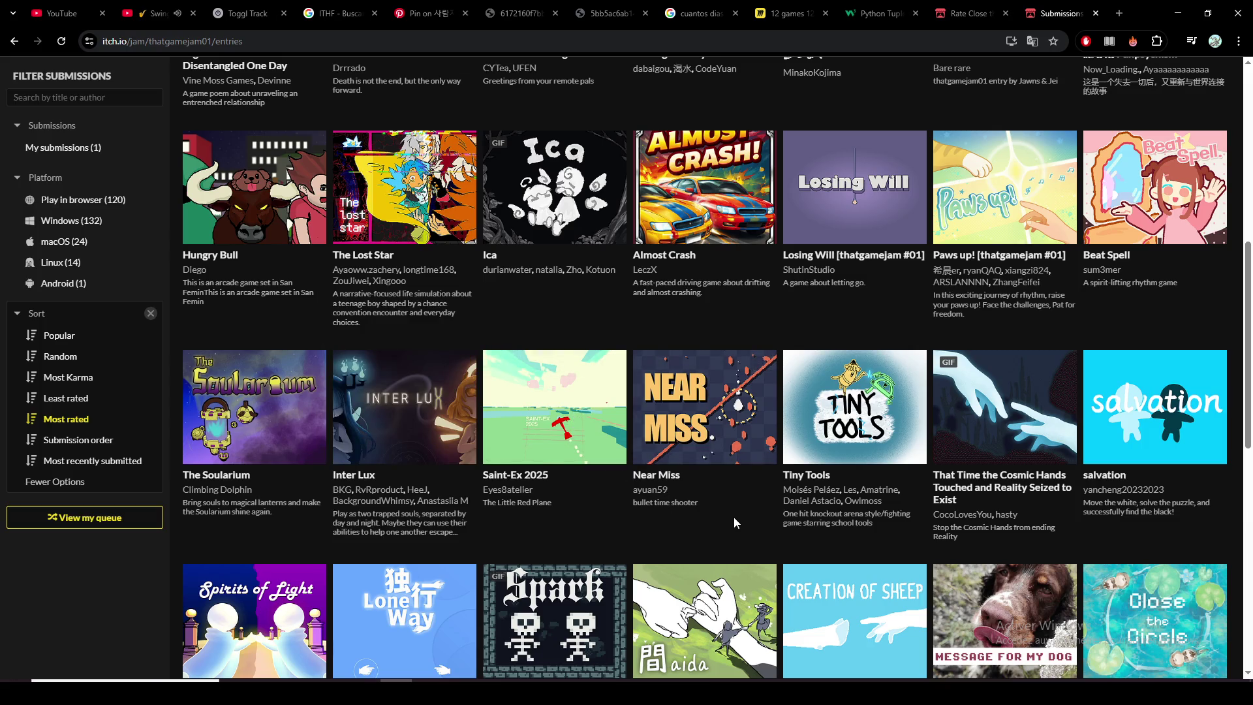
scroll(734, 517, up, 5)
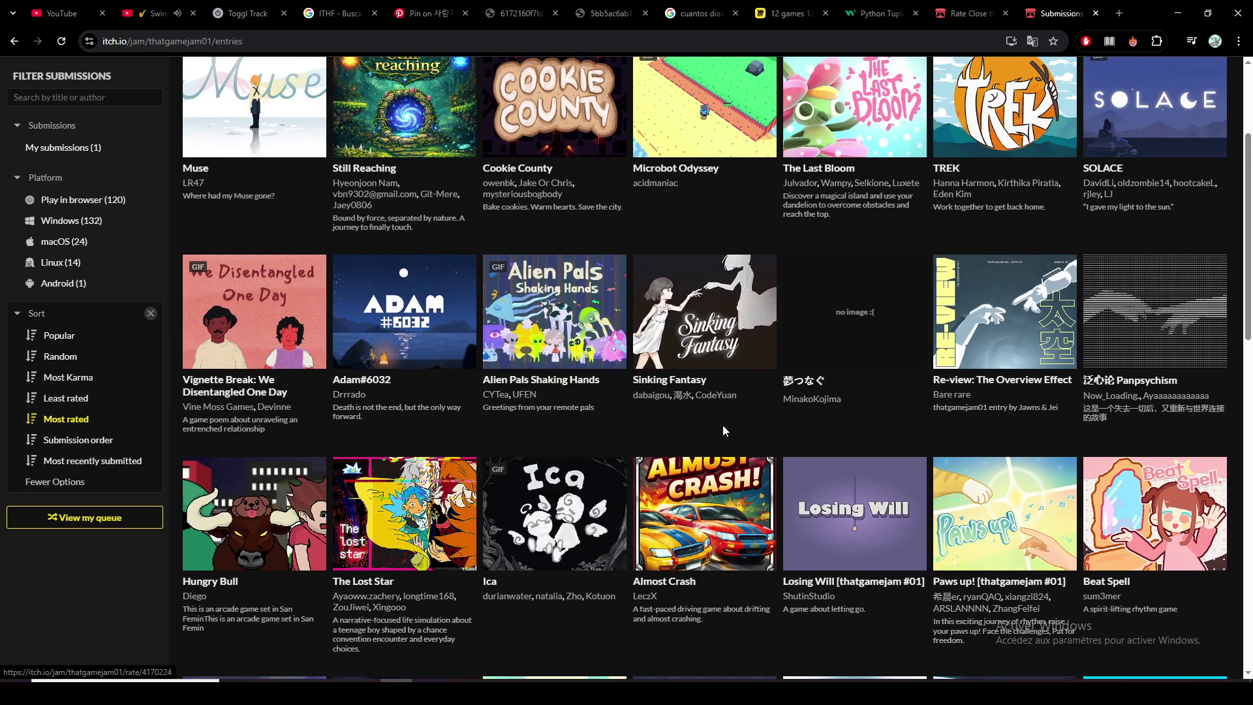
mouse_move(873, 315)
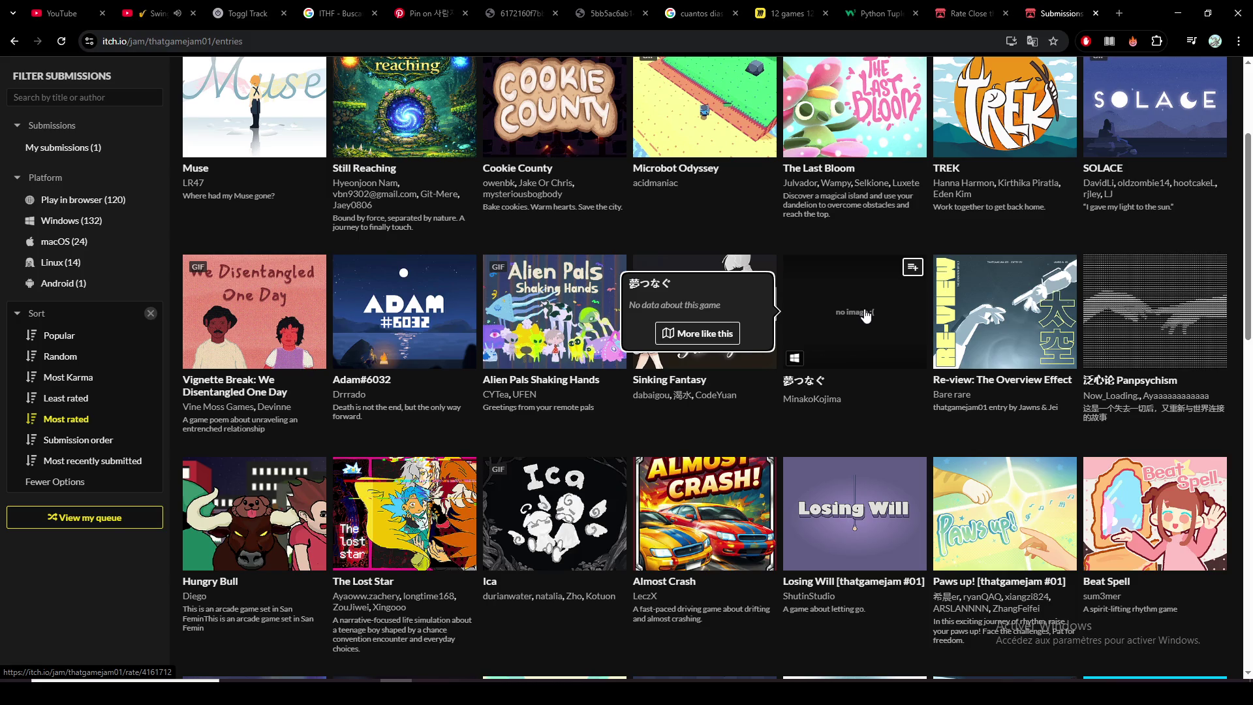
scroll(851, 375, up, 3)
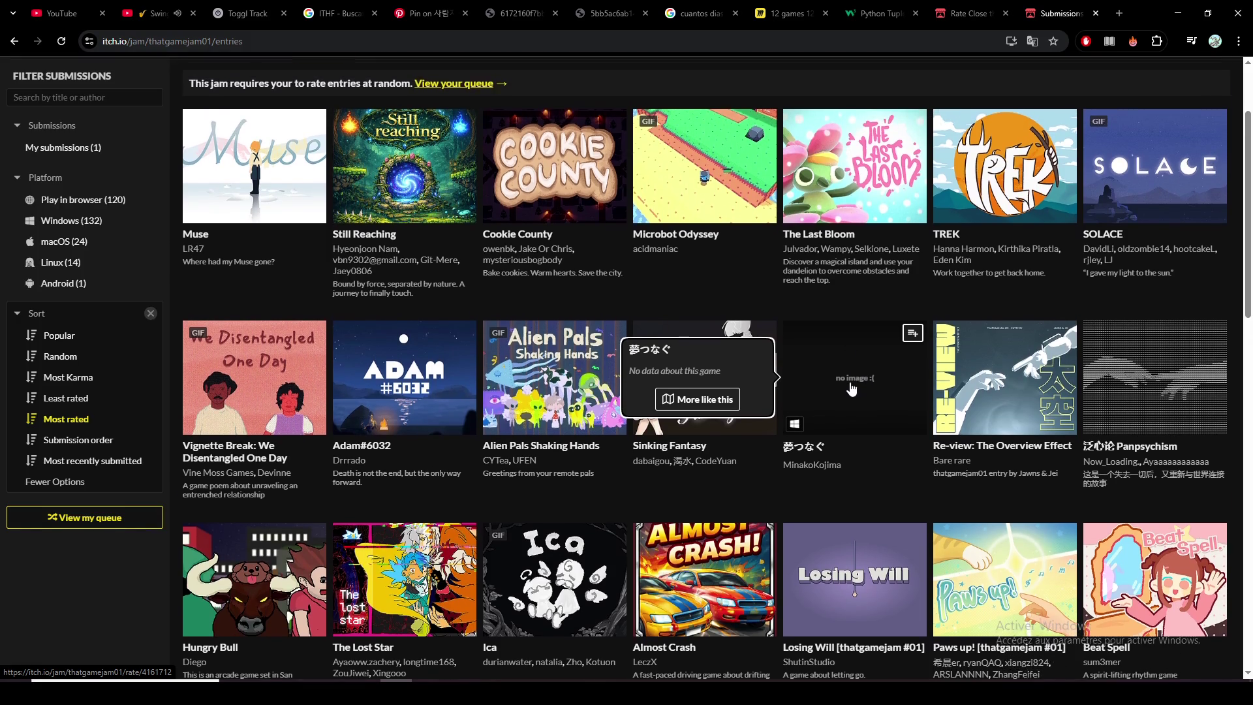
scroll(840, 484, down, 5)
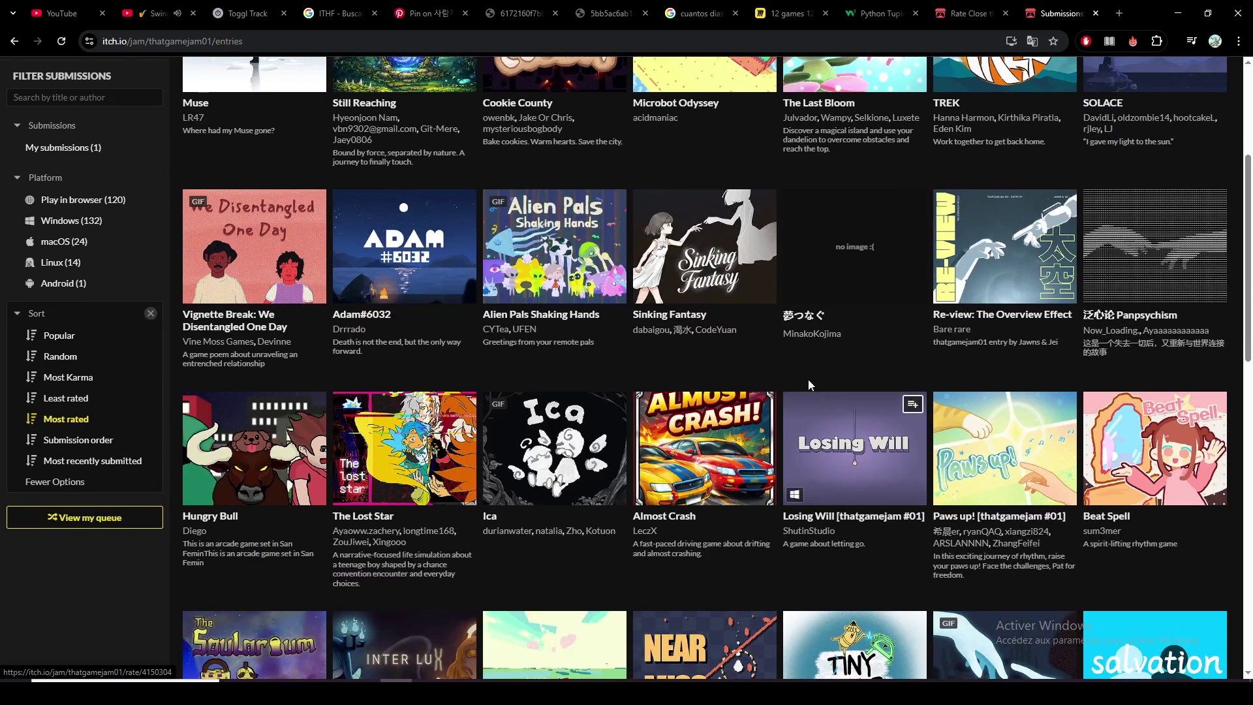
scroll(806, 377, down, 3)
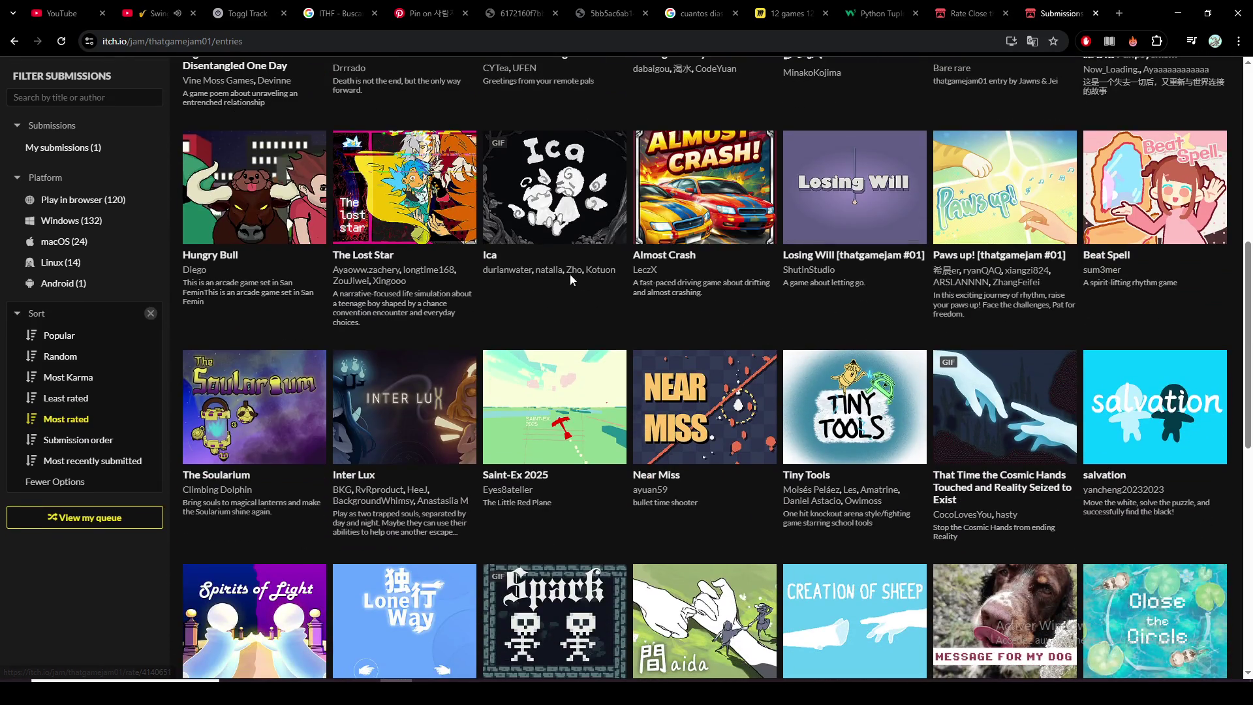
mouse_move(515, 276)
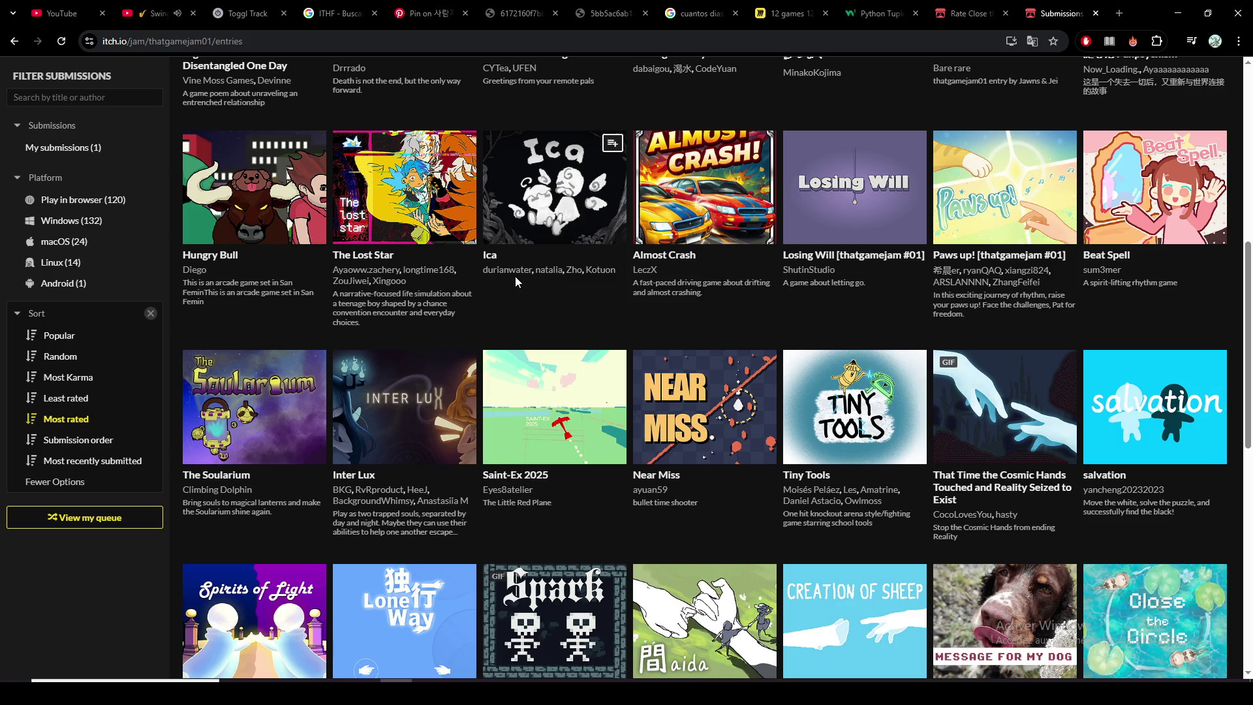
scroll(514, 277, down, 1)
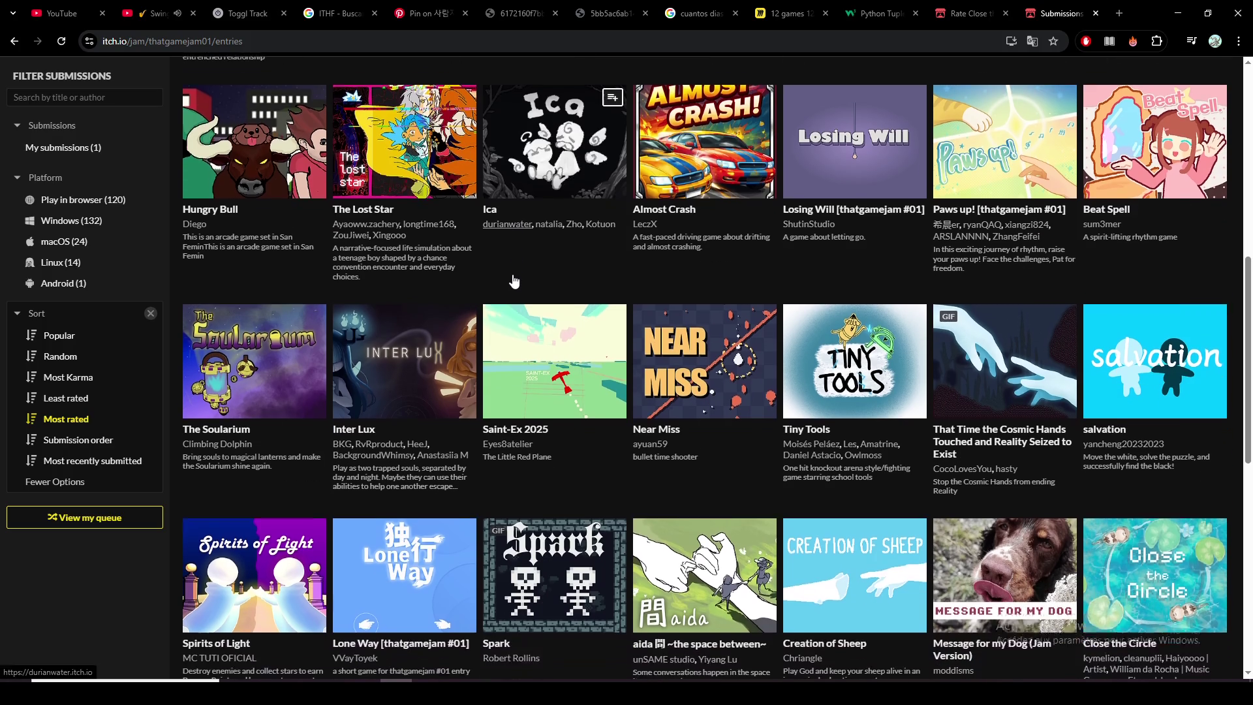
scroll(514, 279, down, 1)
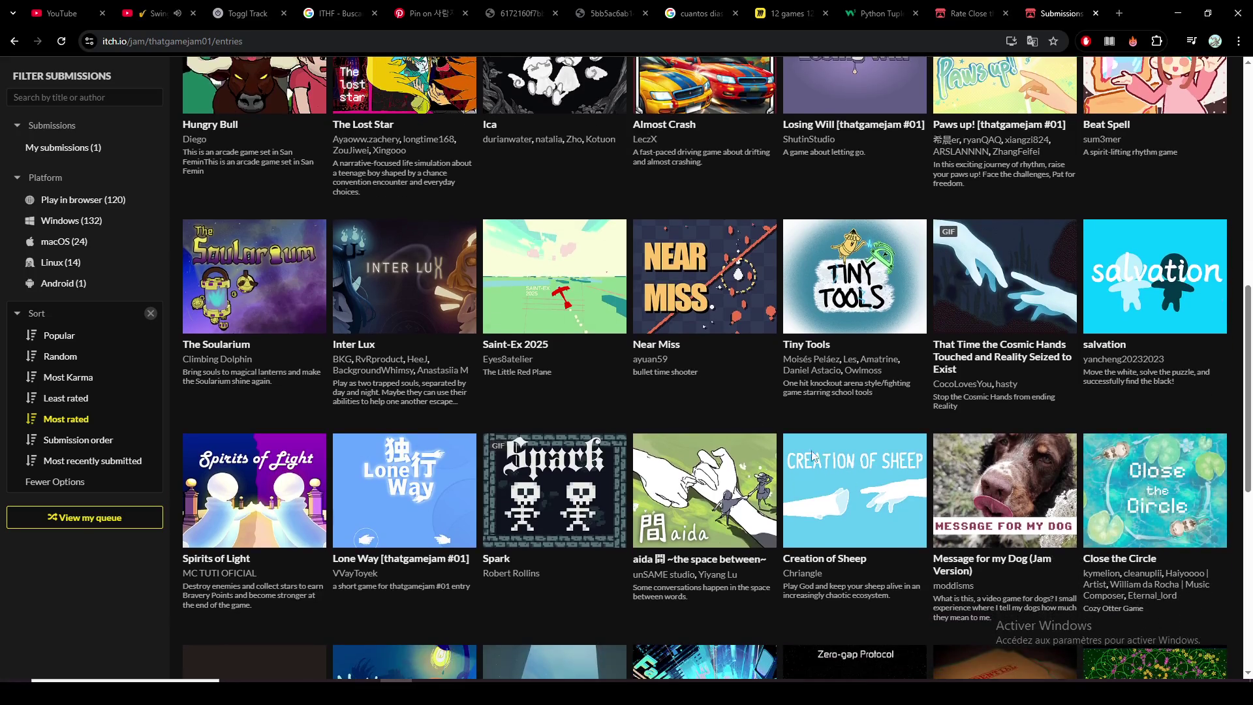
scroll(969, 592, down, 1)
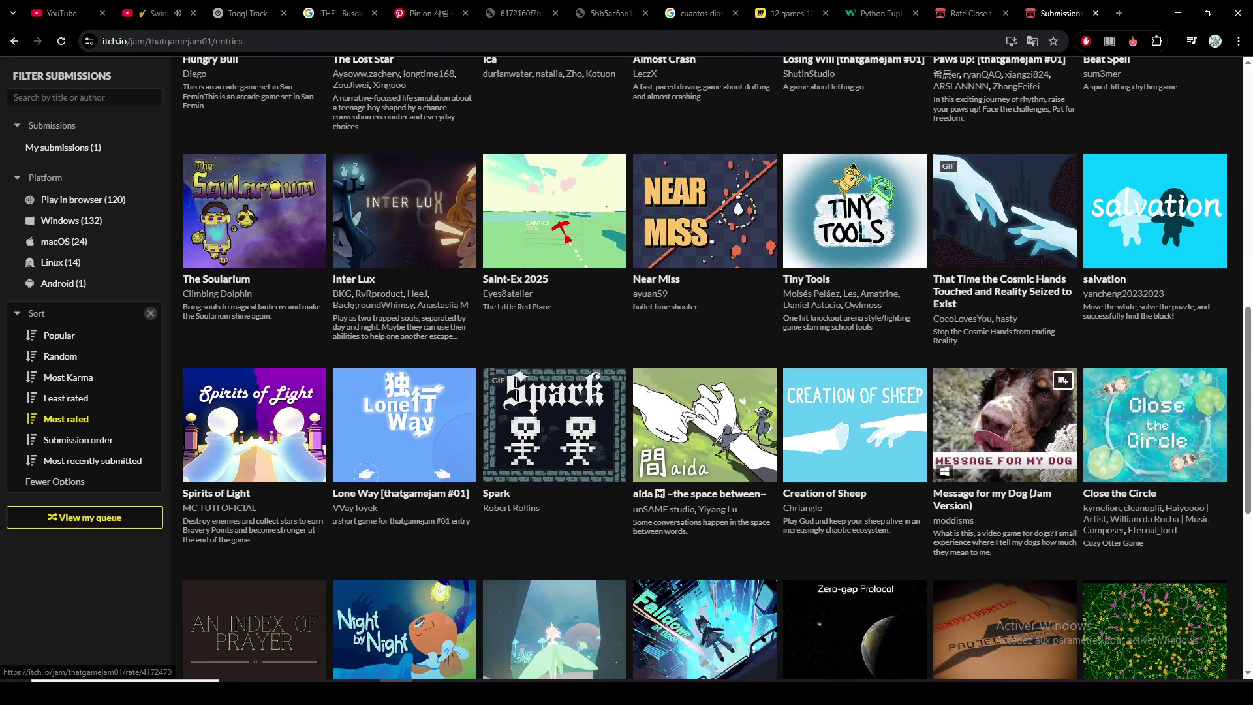
scroll(931, 480, down, 2)
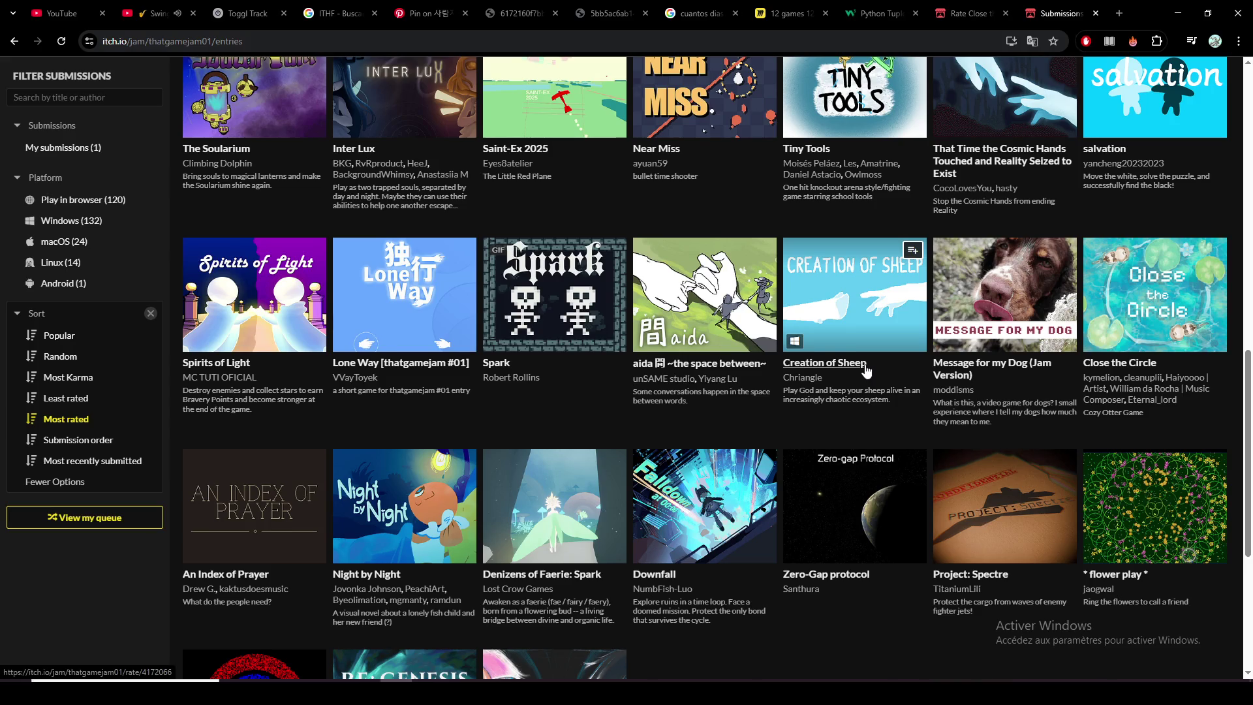
scroll(867, 371, up, 13)
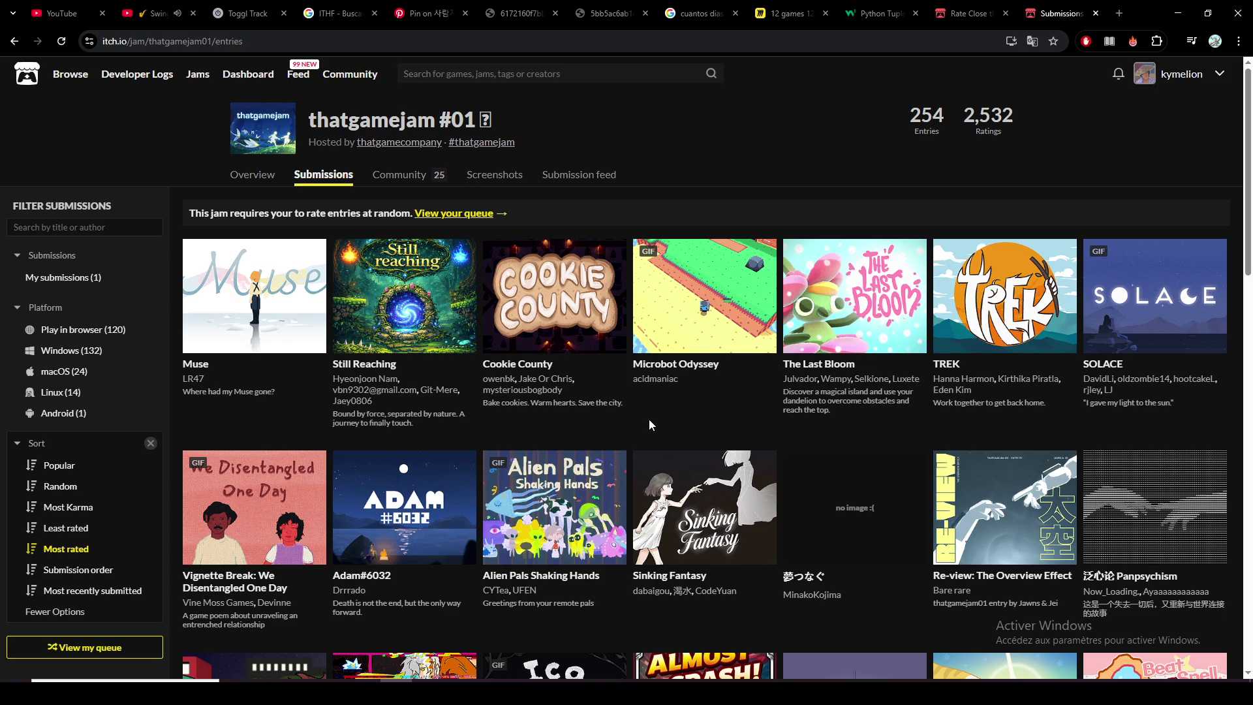
mouse_move(658, 379)
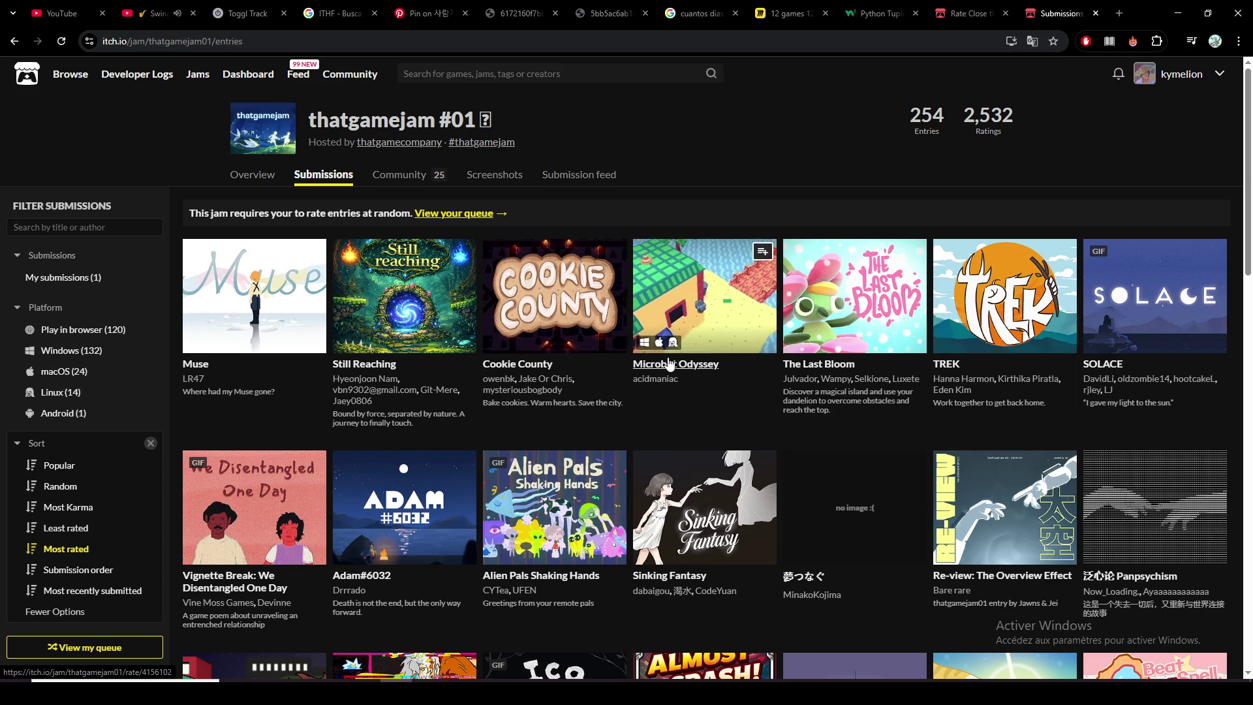
scroll(742, 436, down, 3)
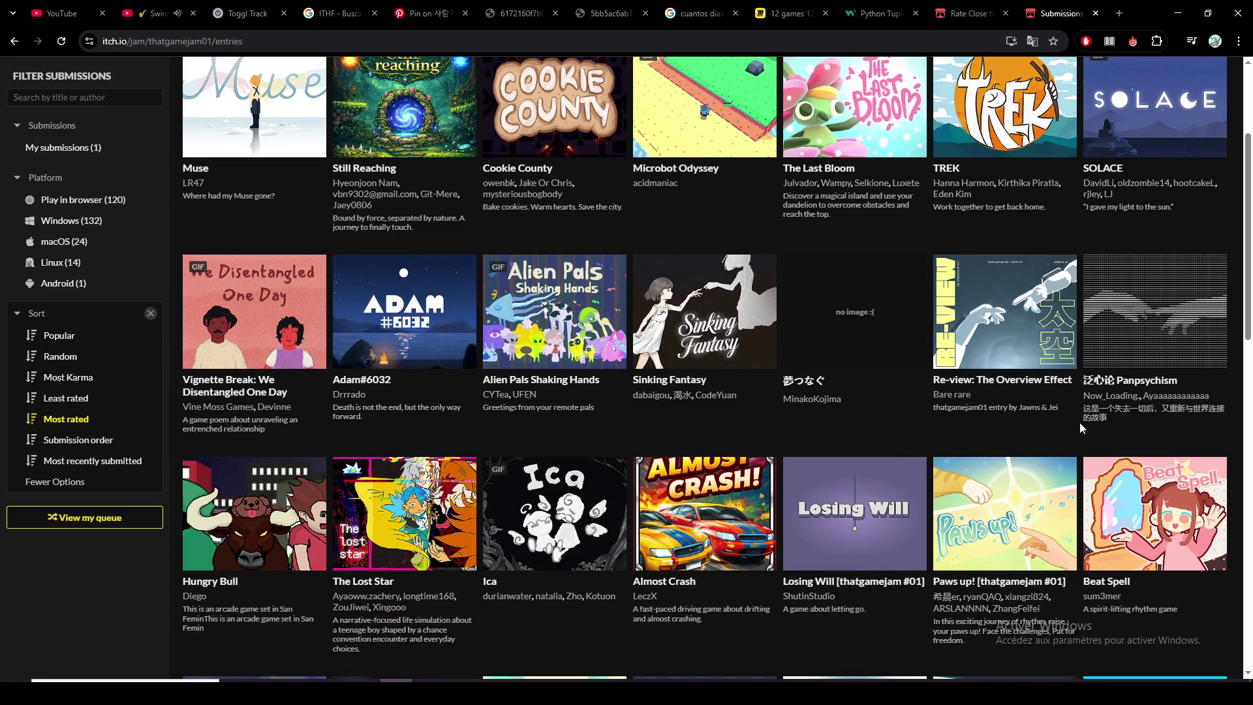
scroll(1080, 424, down, 2)
Step: Find 'bloo' on the submissions page and open The Last Bloom's jam page to read its comments
key(ctrl+f)
text(bloo)
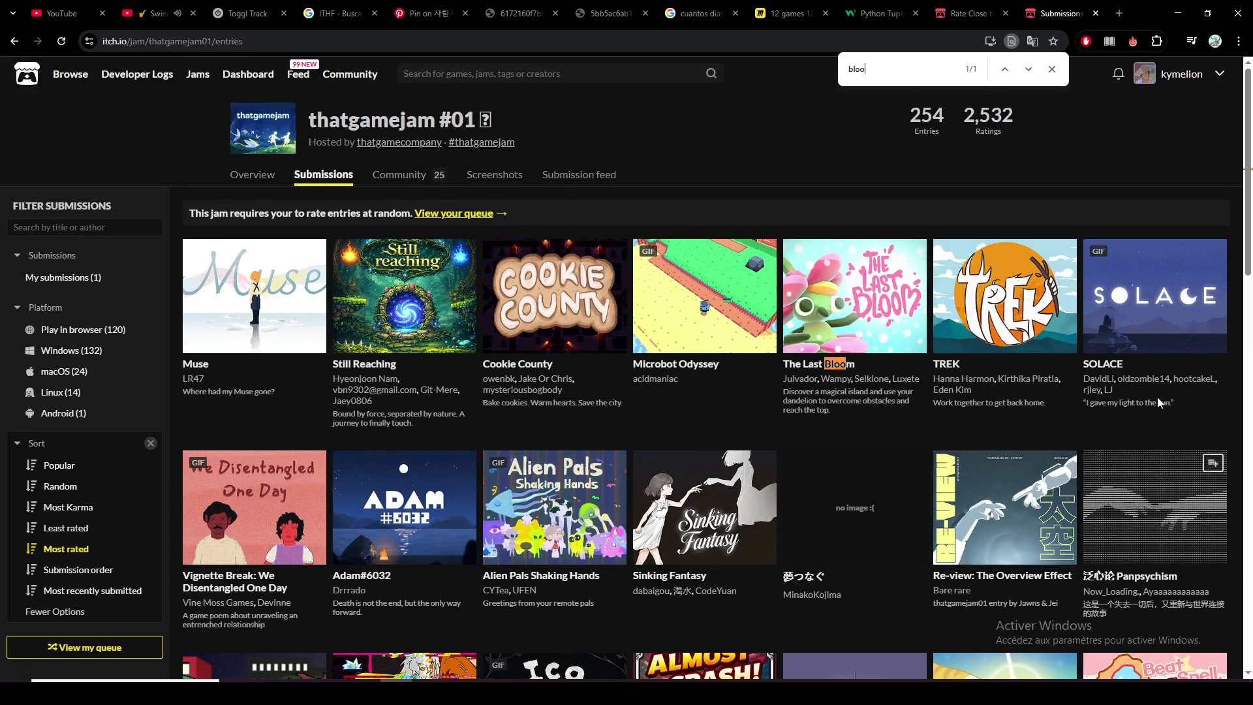
click(832, 369)
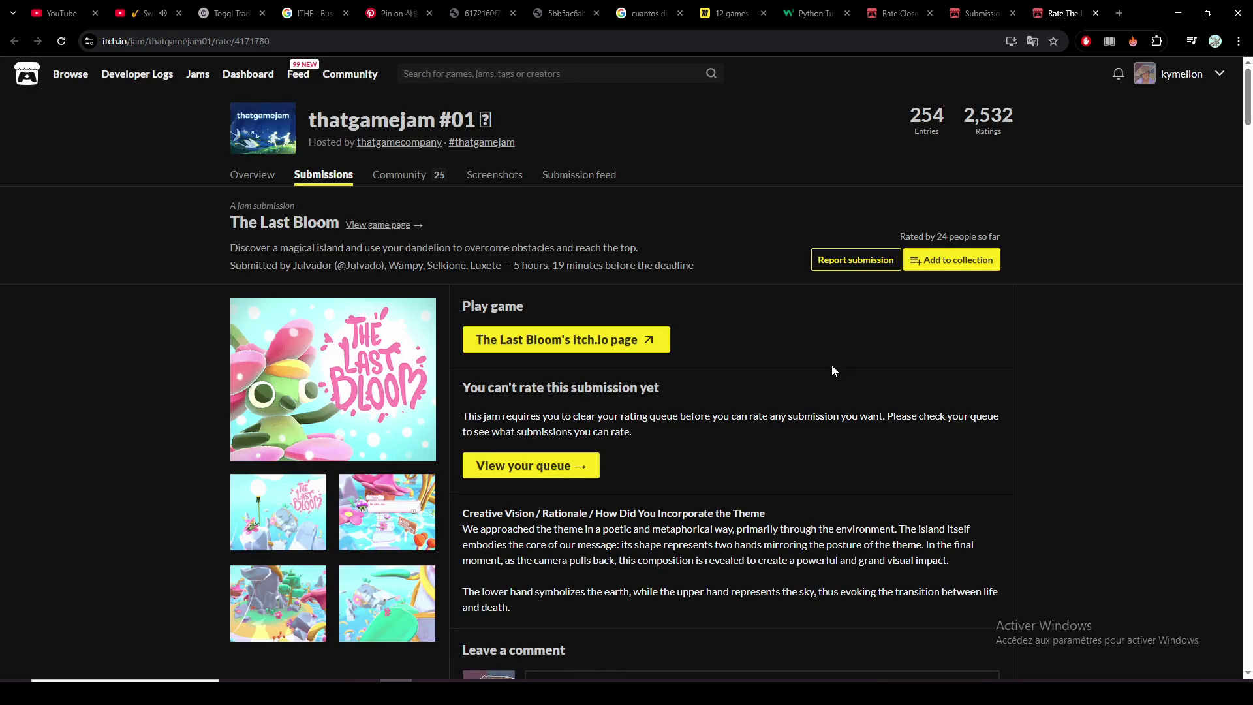
scroll(693, 392, down, 3)
scroll(693, 392, up, 1)
scroll(693, 392, up, 1)
scroll(693, 392, down, 5)
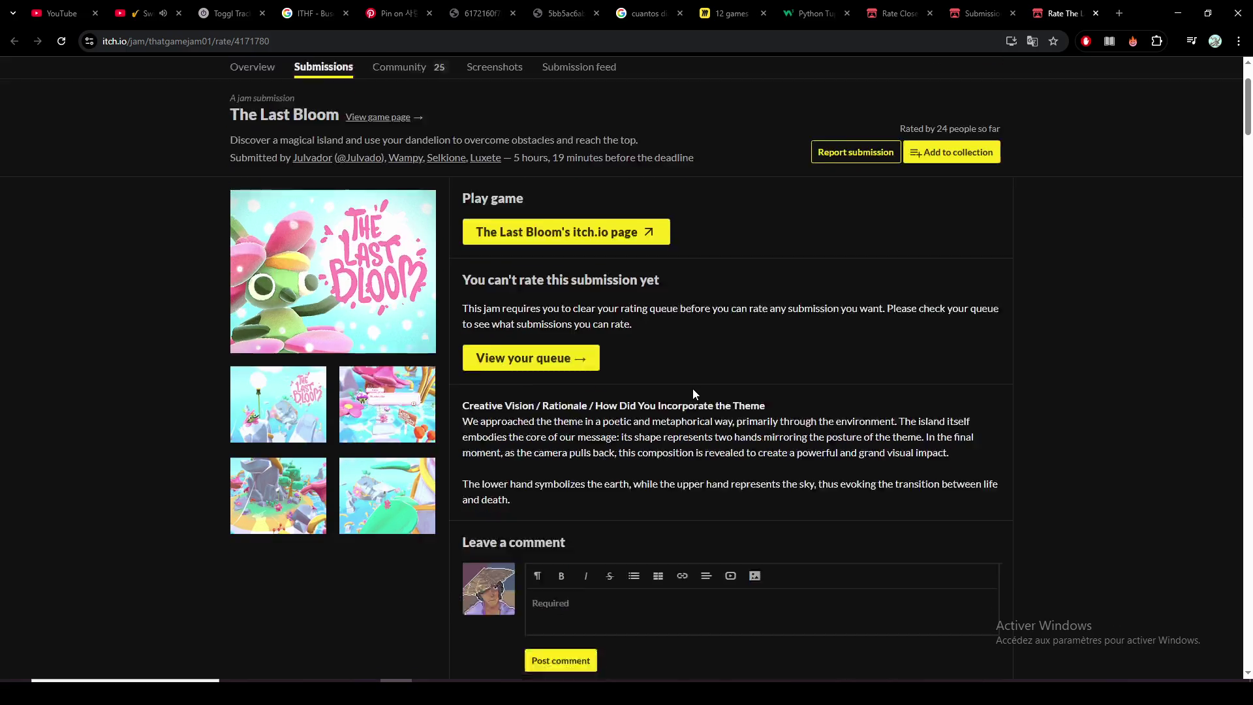
scroll(693, 393, down, 2)
scroll(693, 392, down, 20)
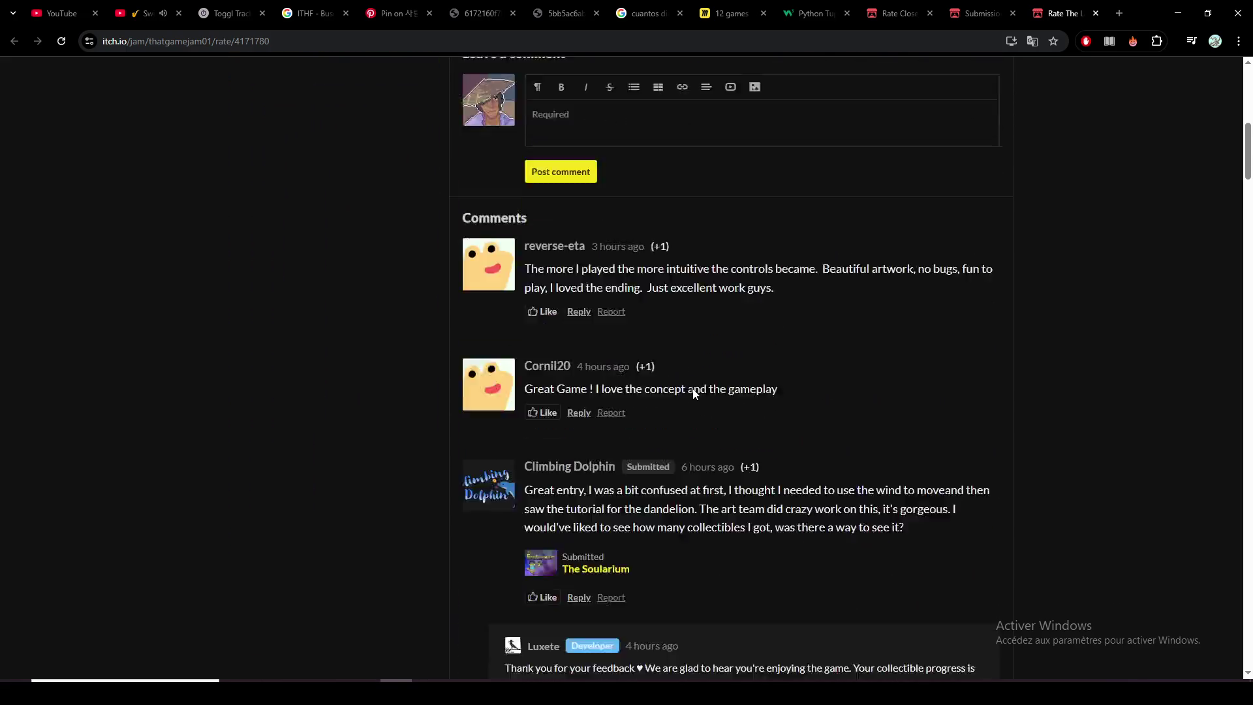
scroll(693, 390, down, 20)
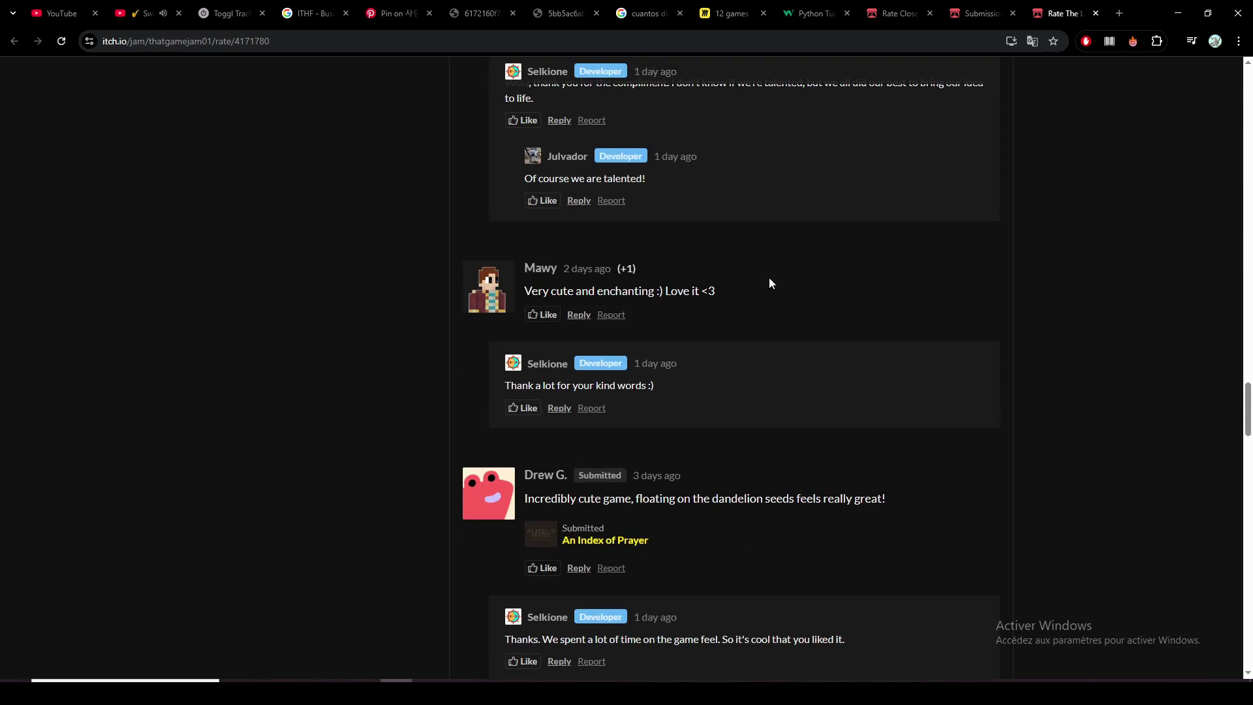
scroll(1030, 364, down, 12)
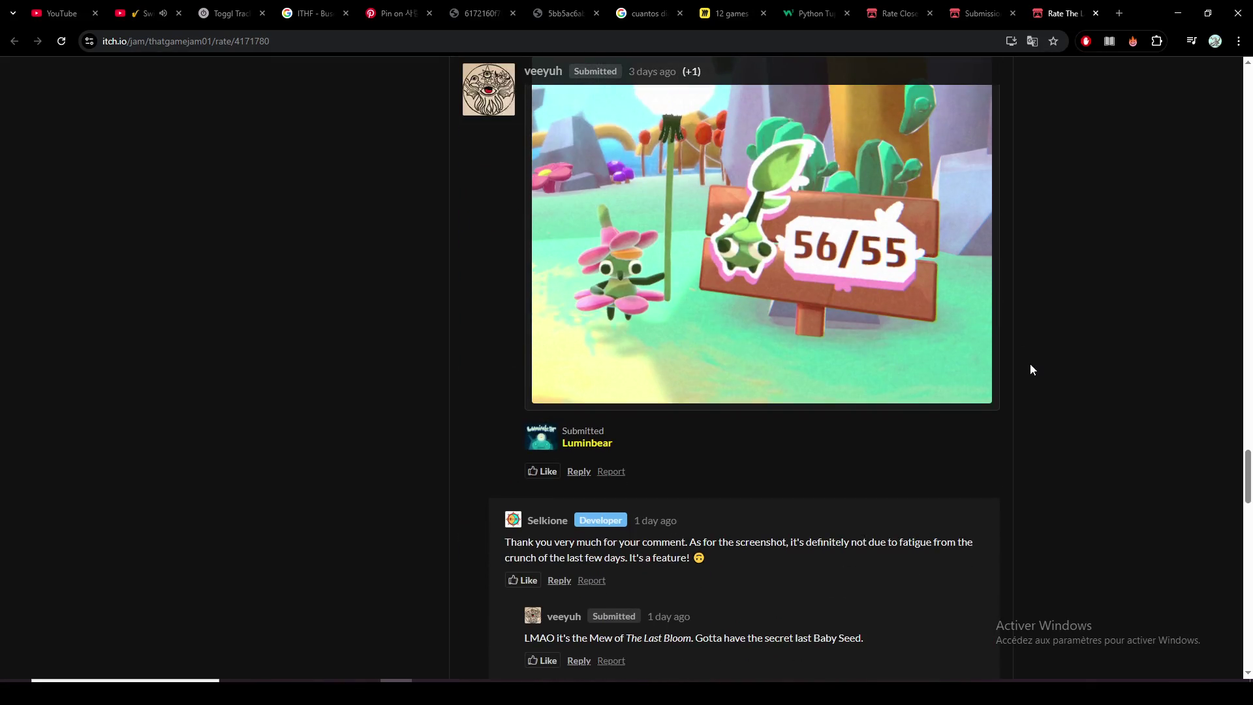
scroll(1030, 369, down, 17)
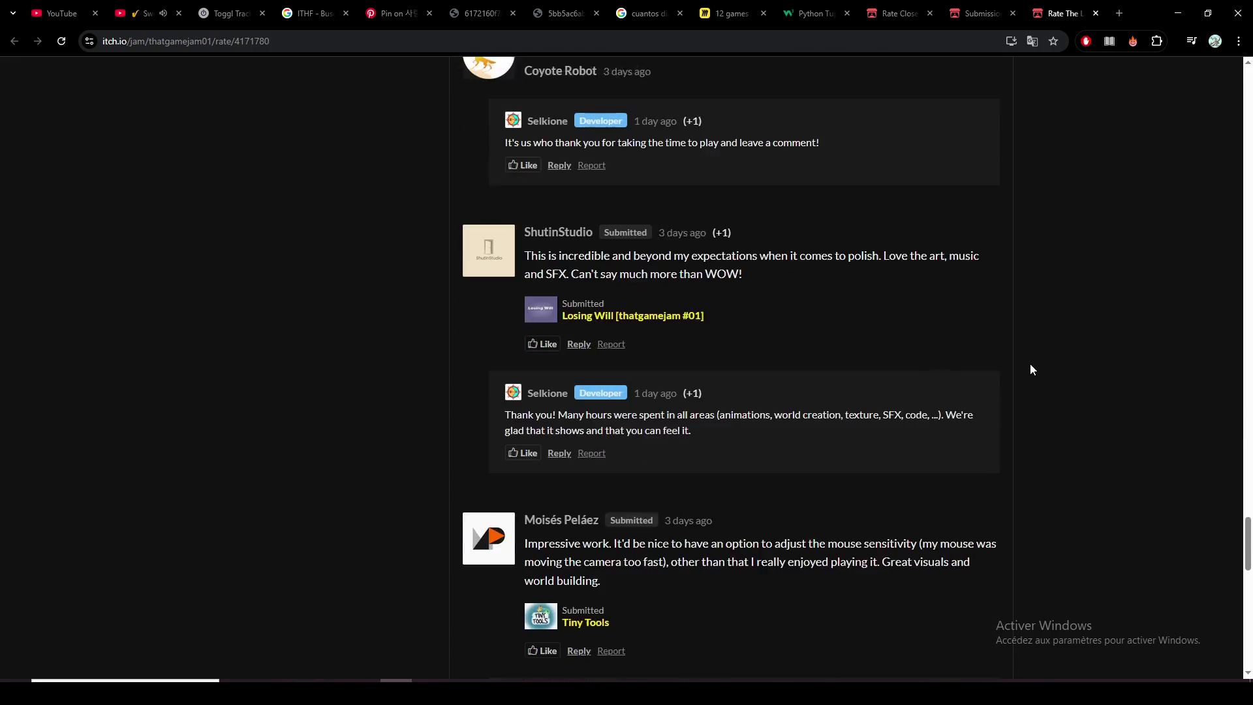
mouse_move(1247, 597)
mouse_down()
mouse_move(1236, 672)
mouse_move(1158, 202)
mouse_move(1211, 166)
mouse_move(1215, 92)
mouse_up()
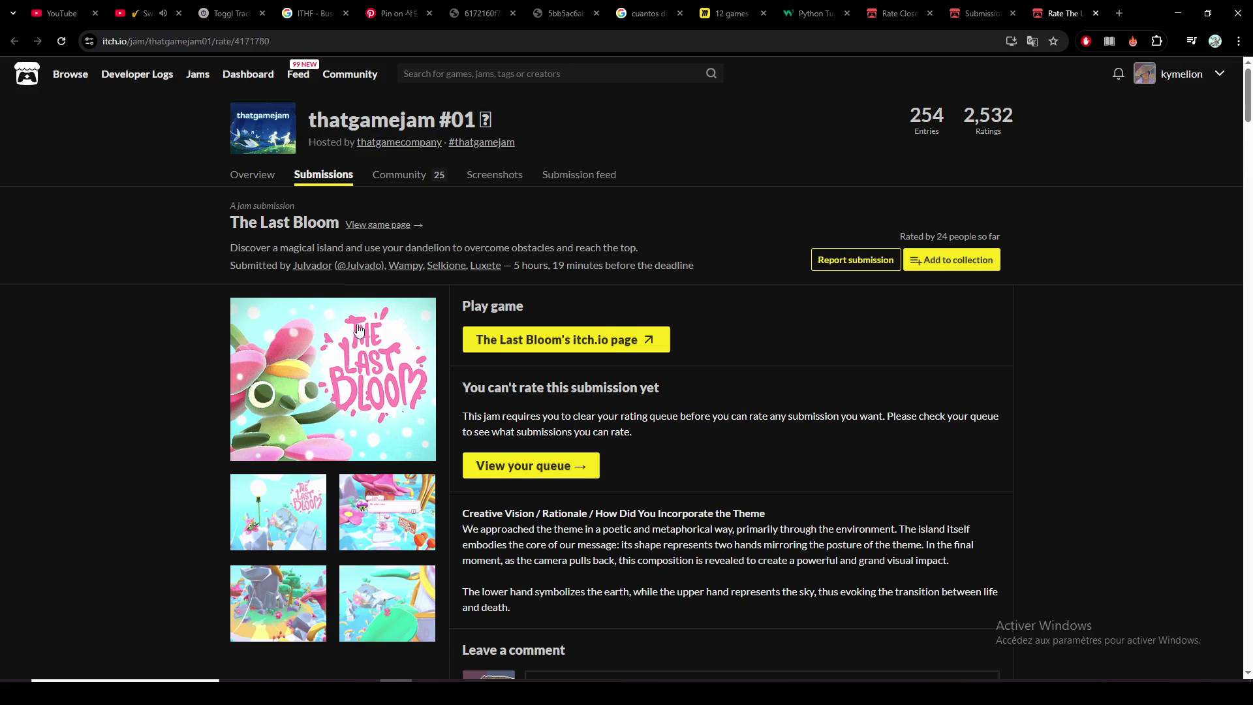
Step: Open The Last Bloom's own game page and launch its browser version
click(574, 347)
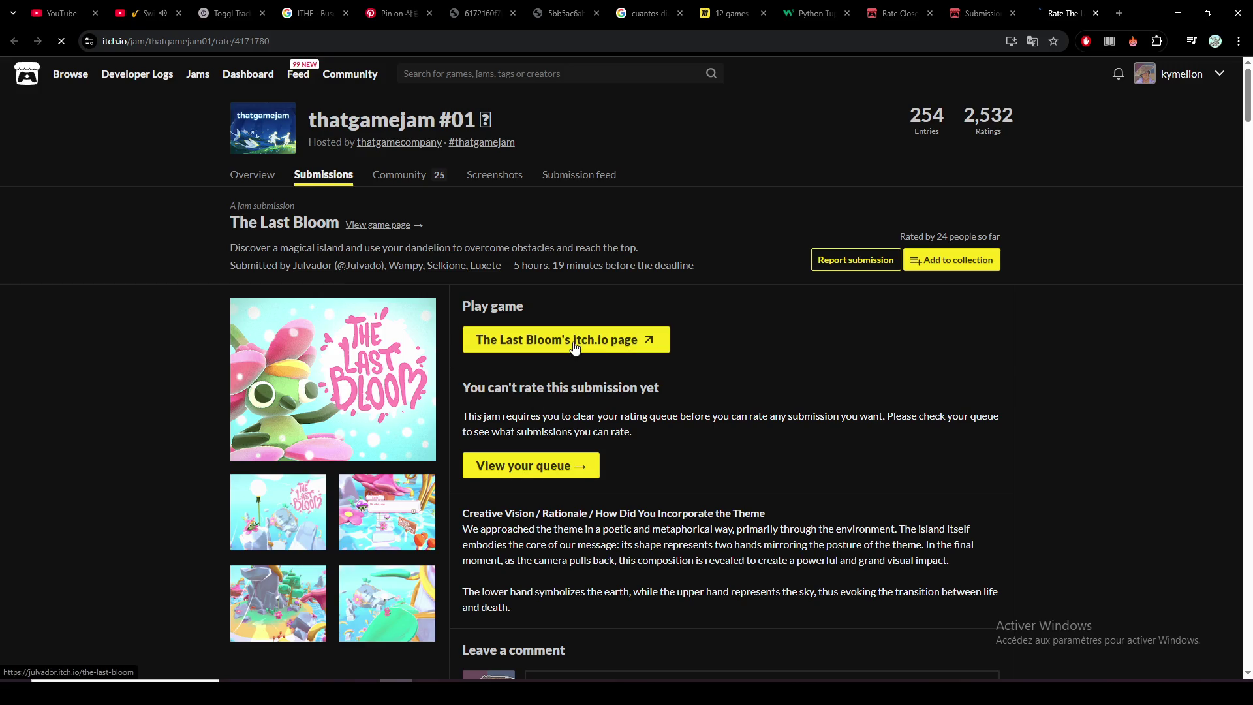
scroll(573, 339, down, 4)
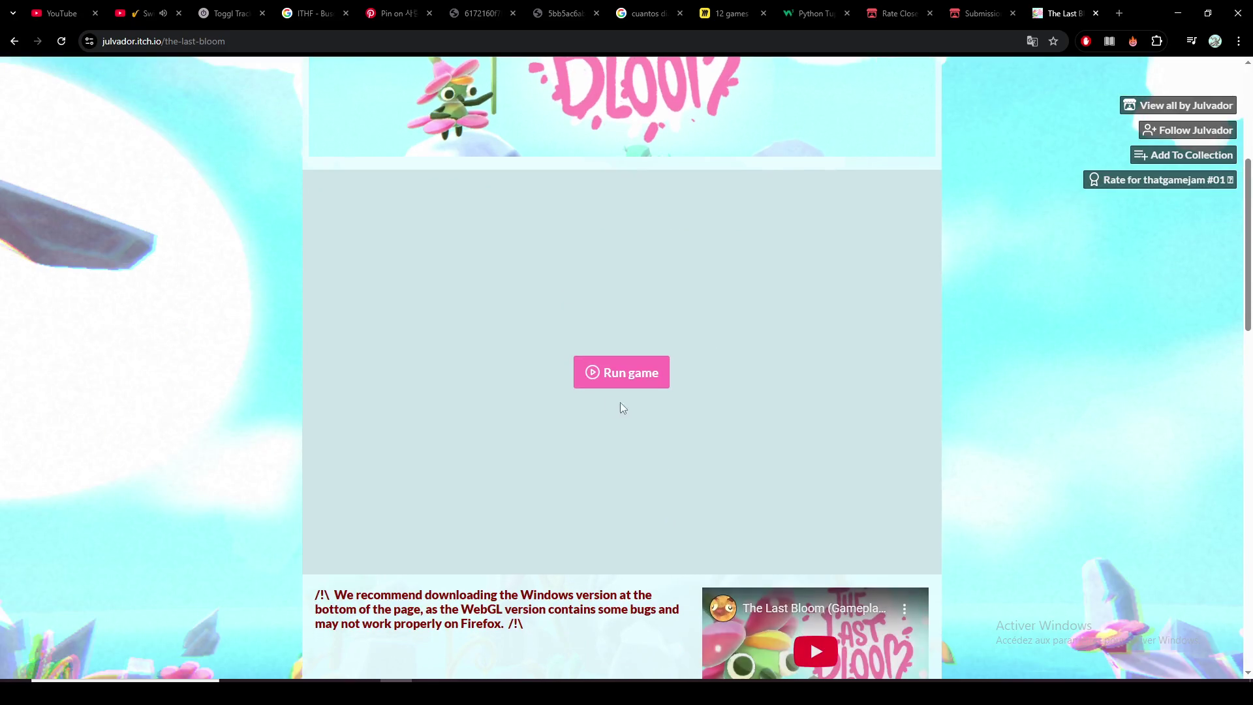
click(632, 373)
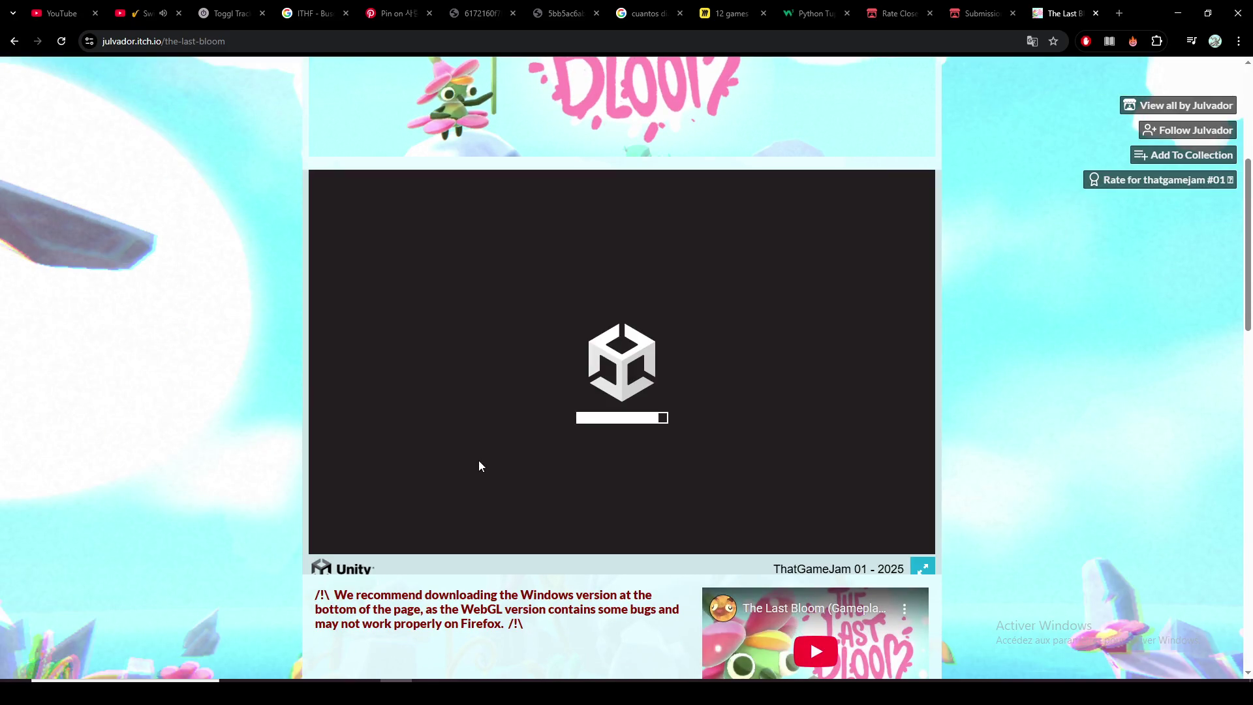
key(ctrl+2)
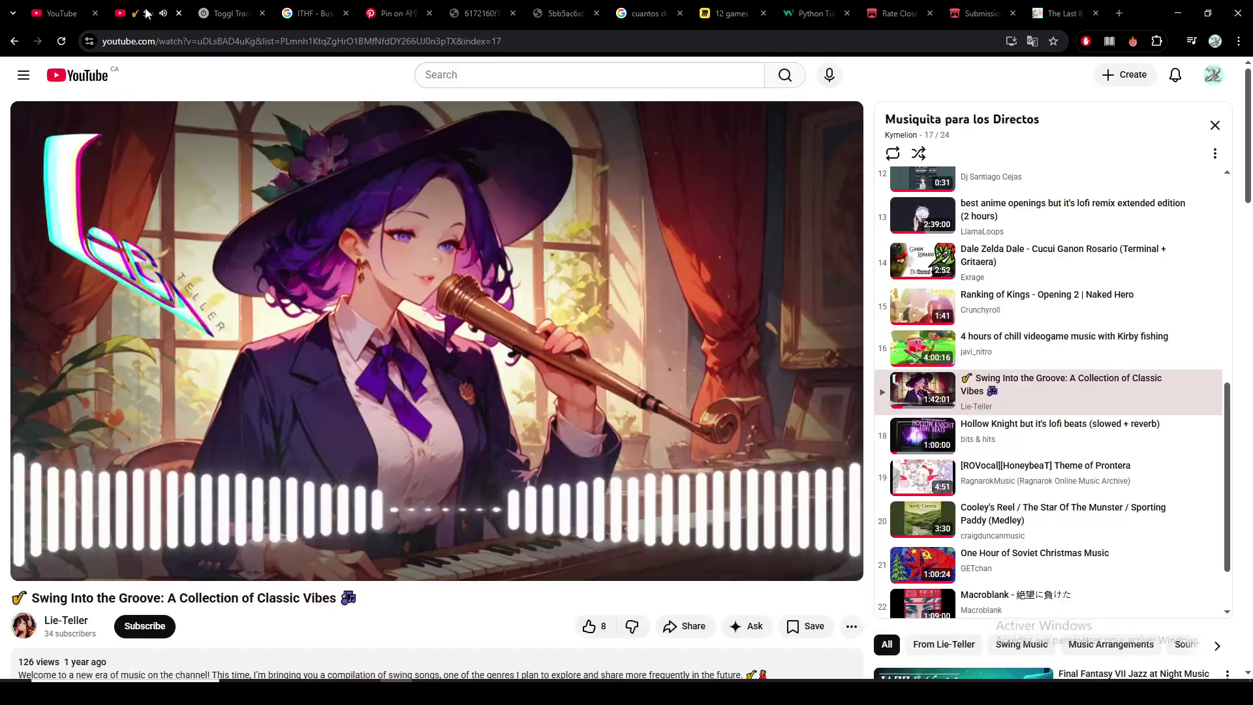
Step: Return from YouTube to The Last Bloom tab, where the WebGL game has loaded
click(1029, 14)
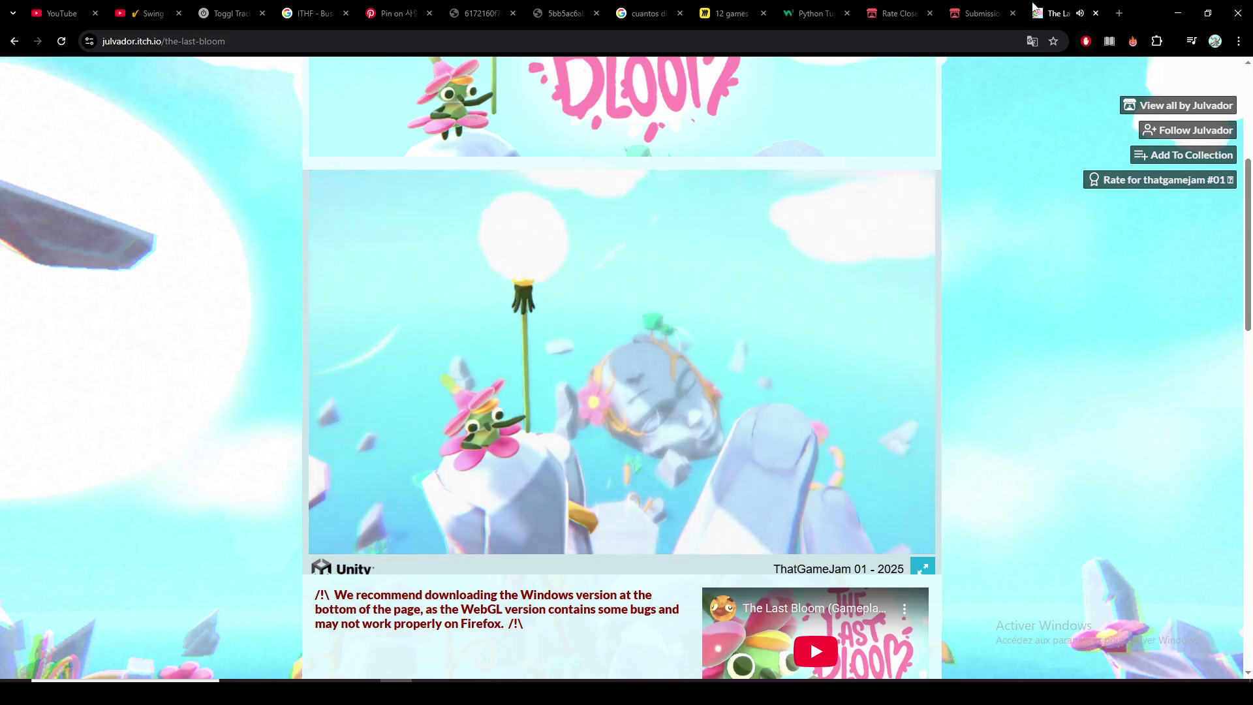
Step: Set the Windows system volume to 49 from the volume flyout
right_click(1057, 21)
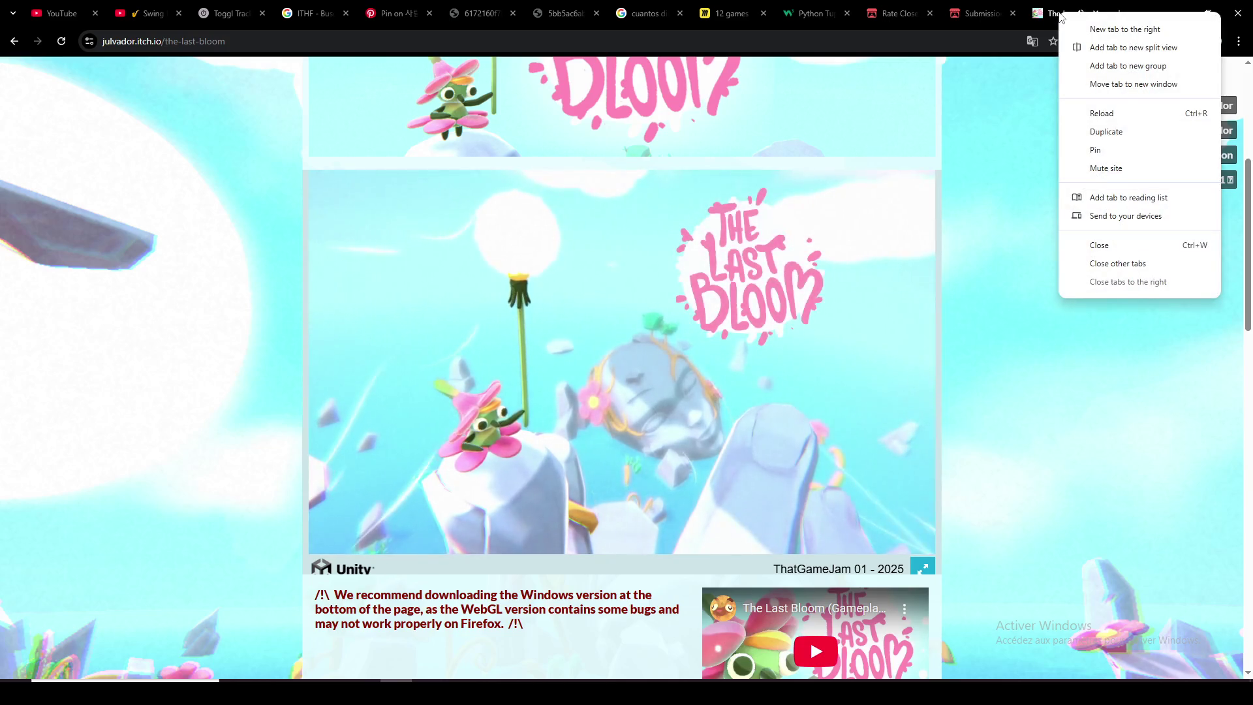
click(1130, 480)
click(1119, 676)
scroll(1119, 676, up, 2)
click(530, 396)
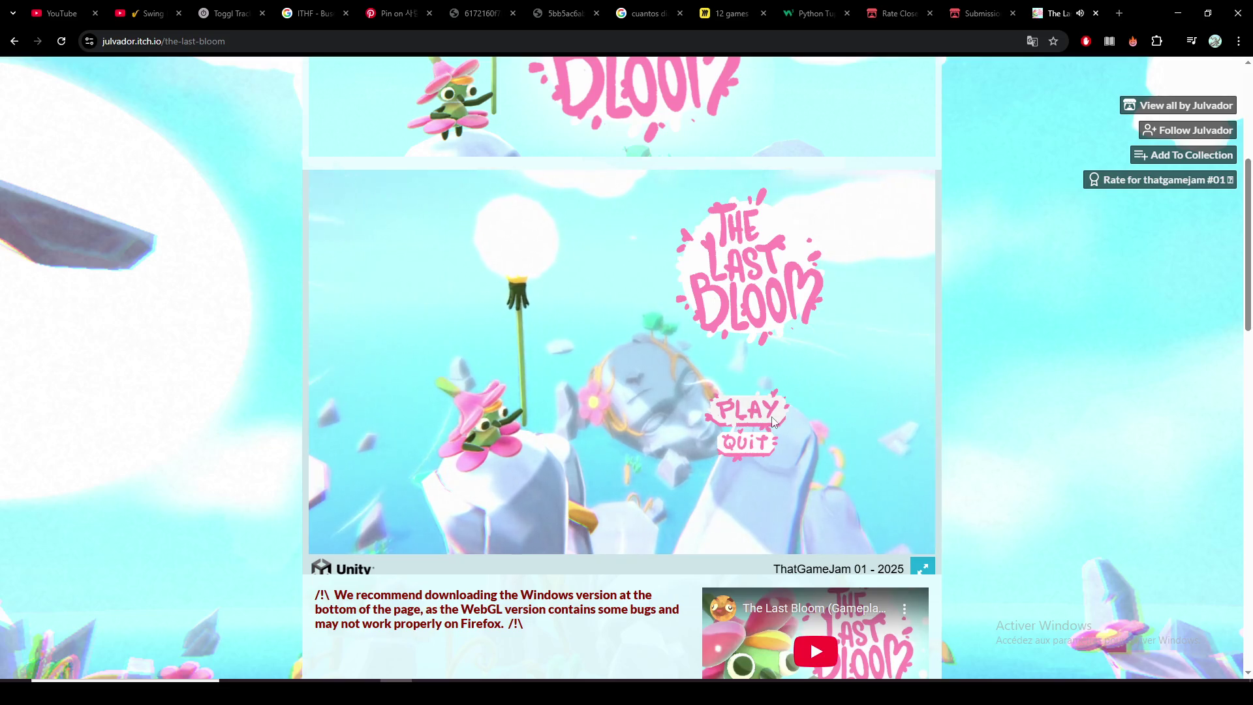
Step: Start The Last Bloom from its title screen, lower system volume to 37, and click into the game
click(751, 415)
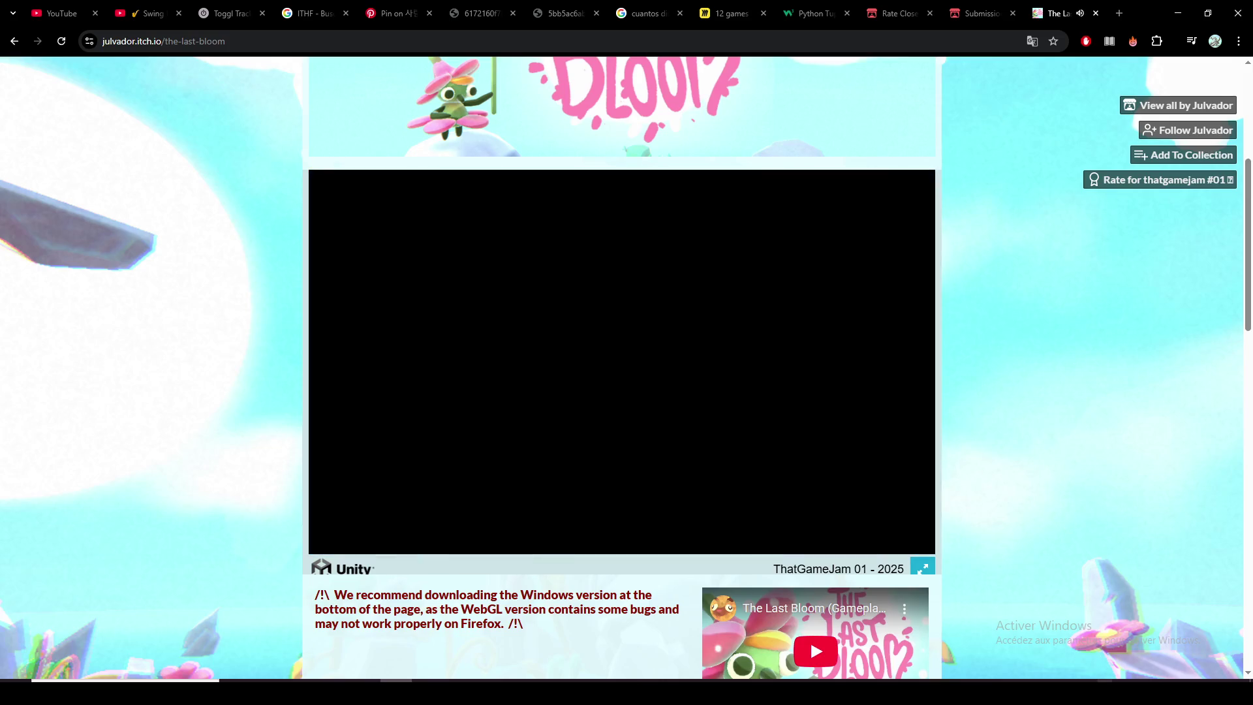
click(1109, 692)
click(1117, 660)
click(1184, 563)
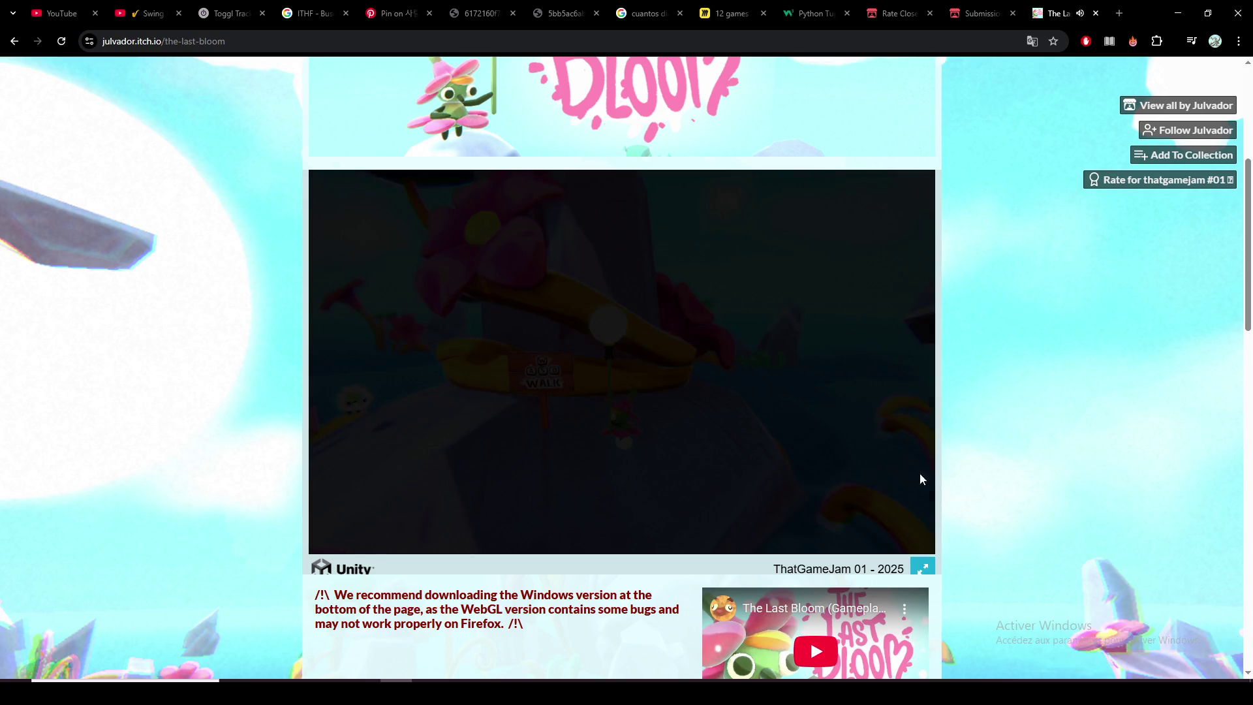
click(622, 362)
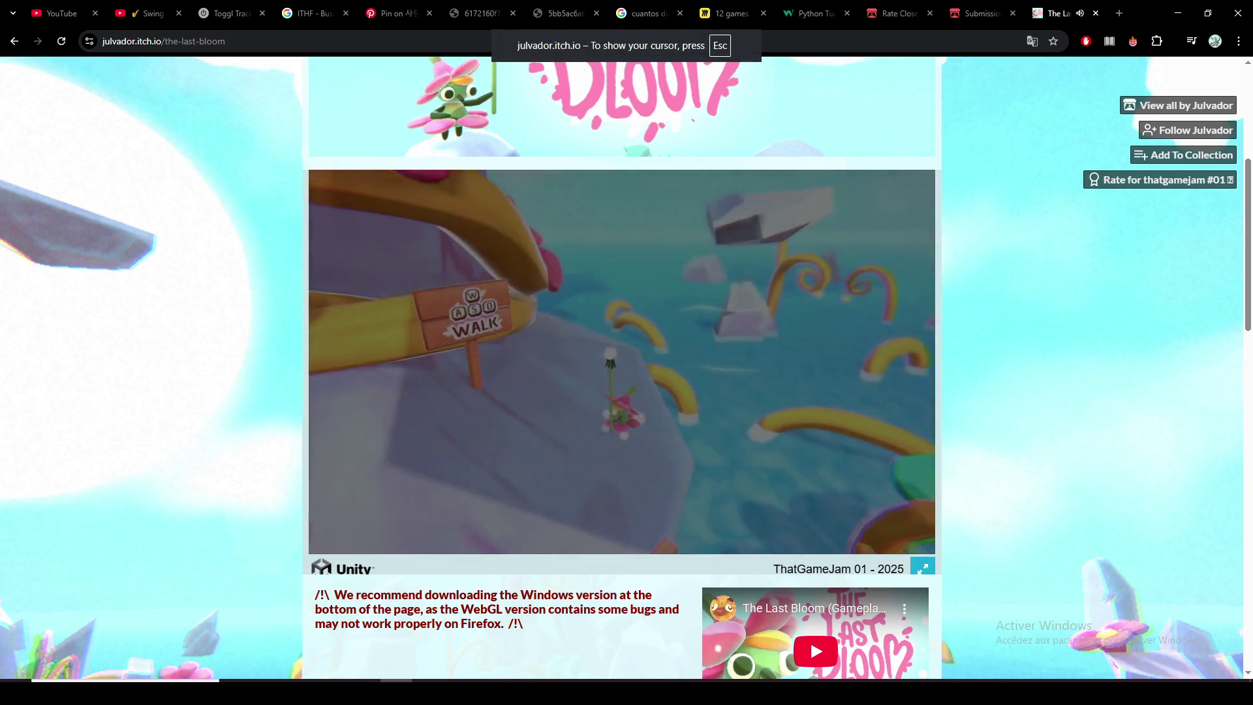
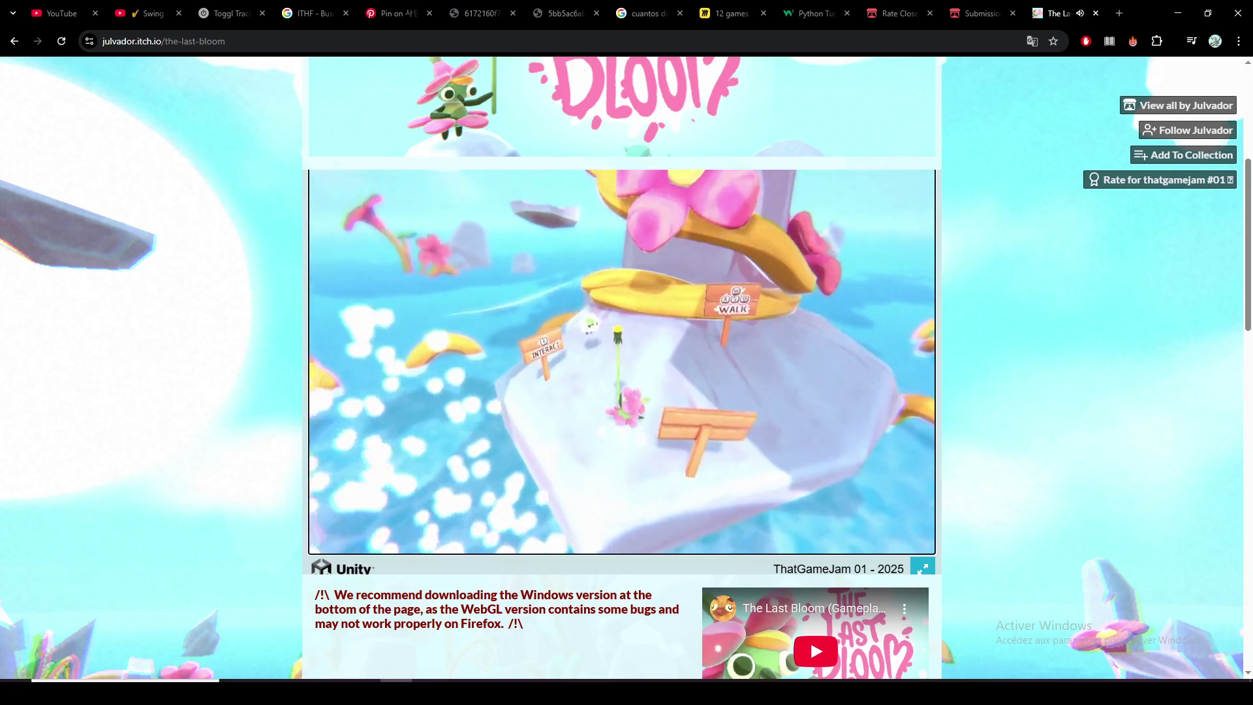
Step: Start the conversation with Tito, then dismiss his dialogue box
key(e)
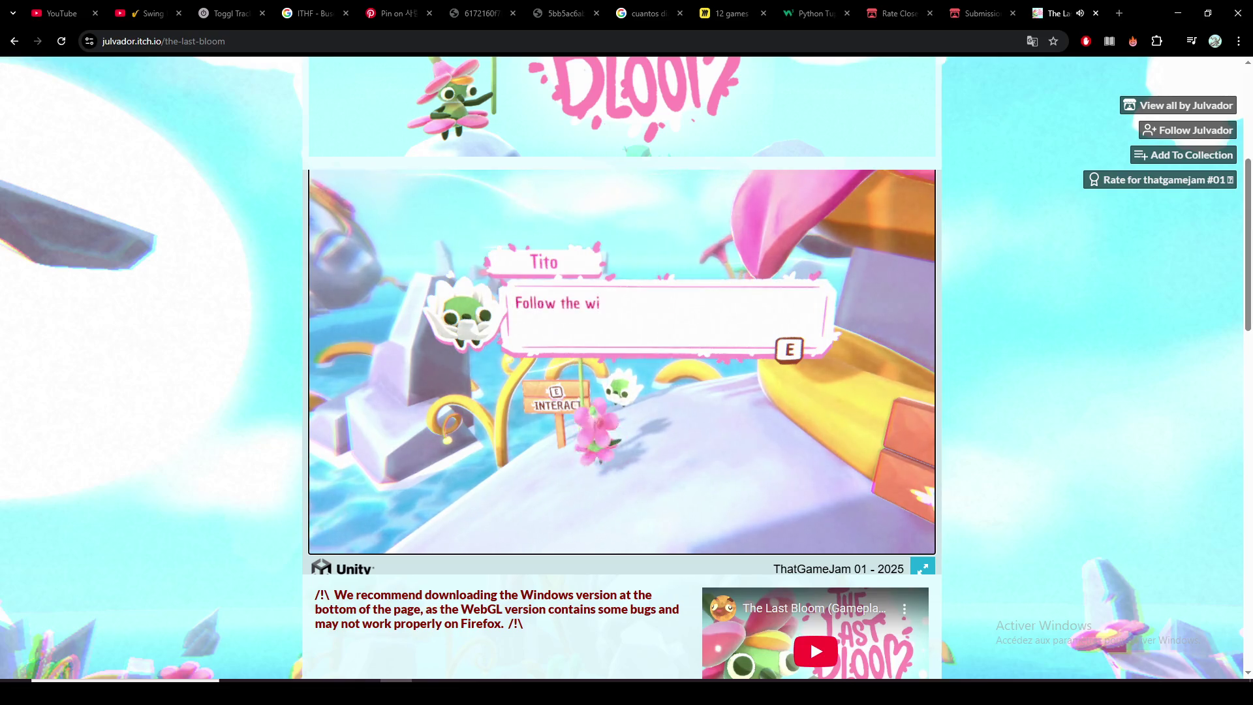
key(e)
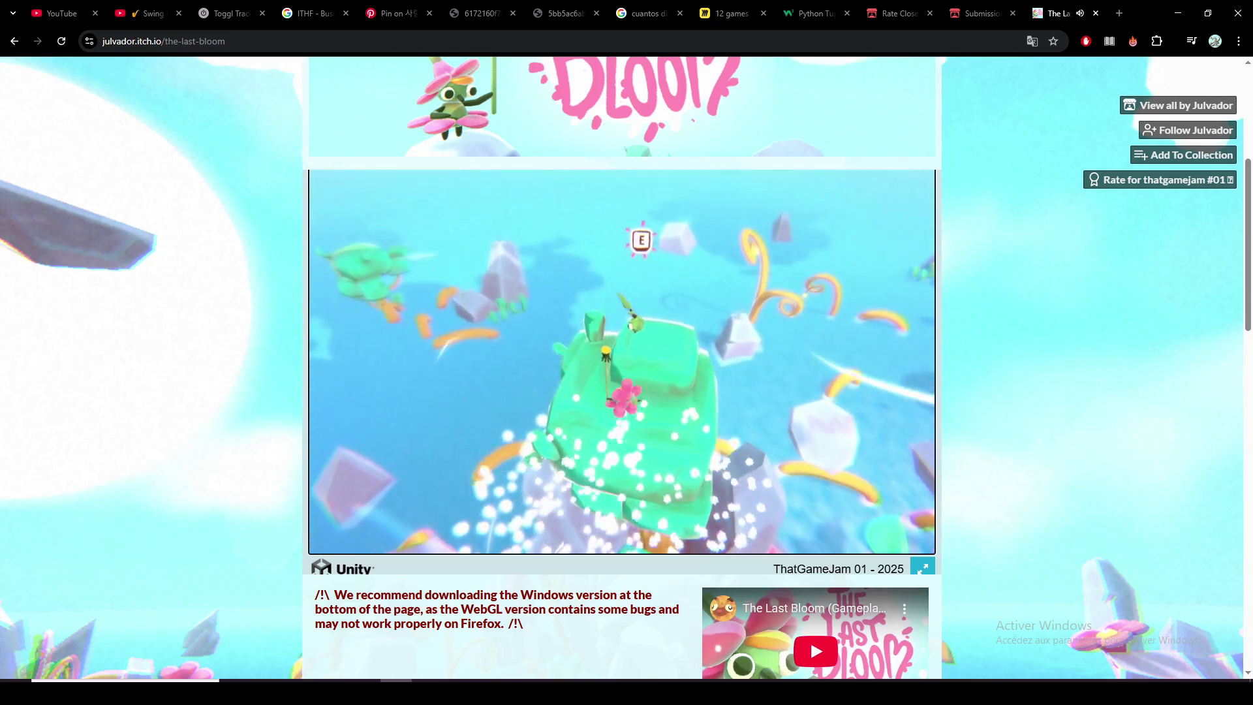
Step: Grab the flower stalk at the interaction prompt on the floating rock
key(e)
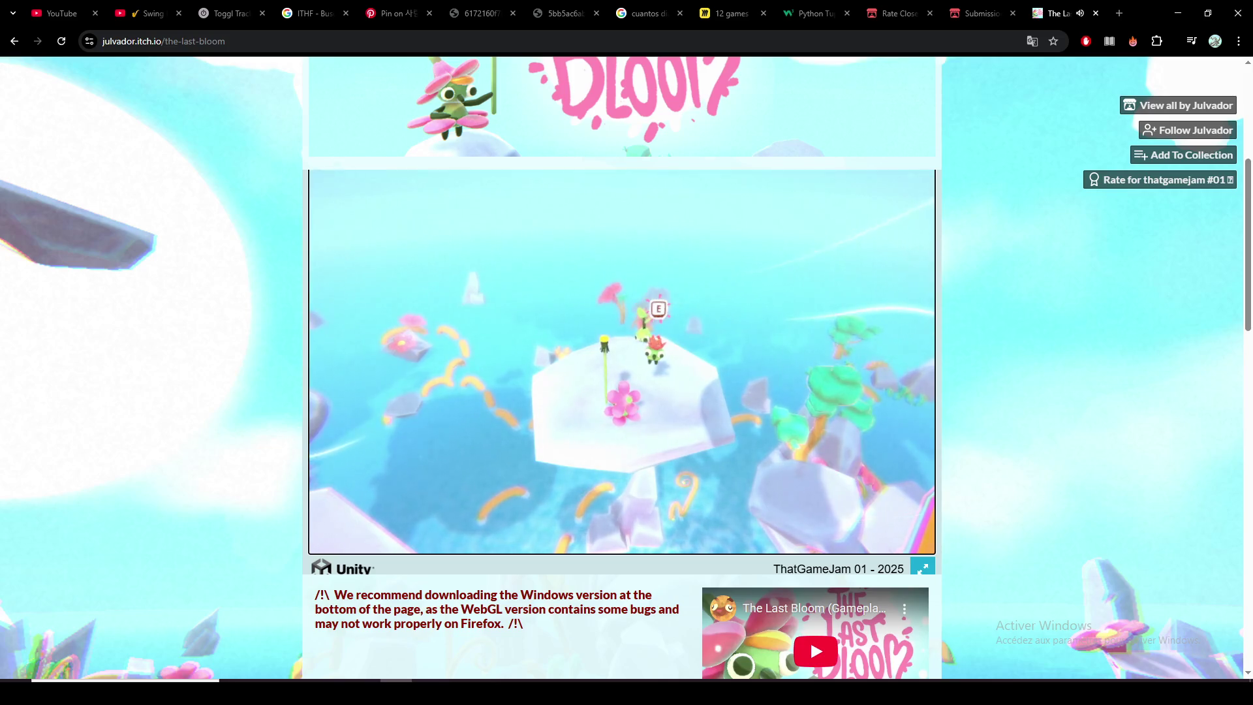
Step: Talk to the character waiting by the pink flower on the island
key(e)
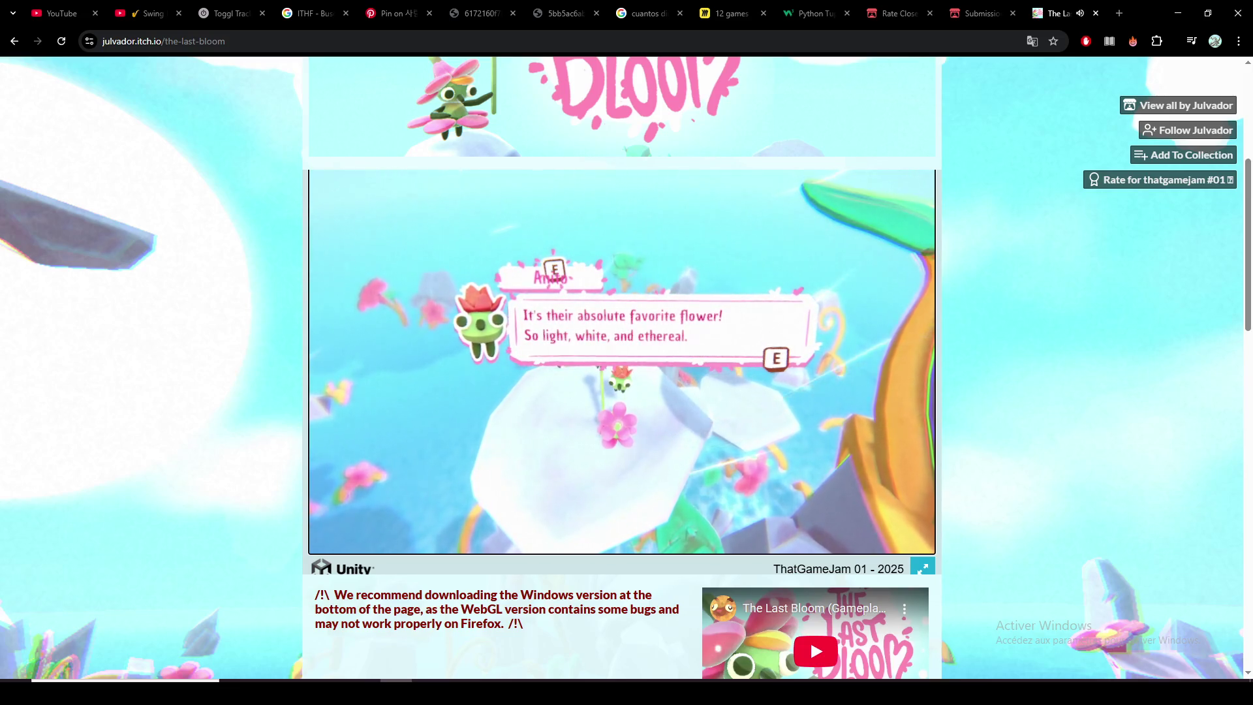
Step: Advance through the favourite-flower conversation line by line and close it
key(e)
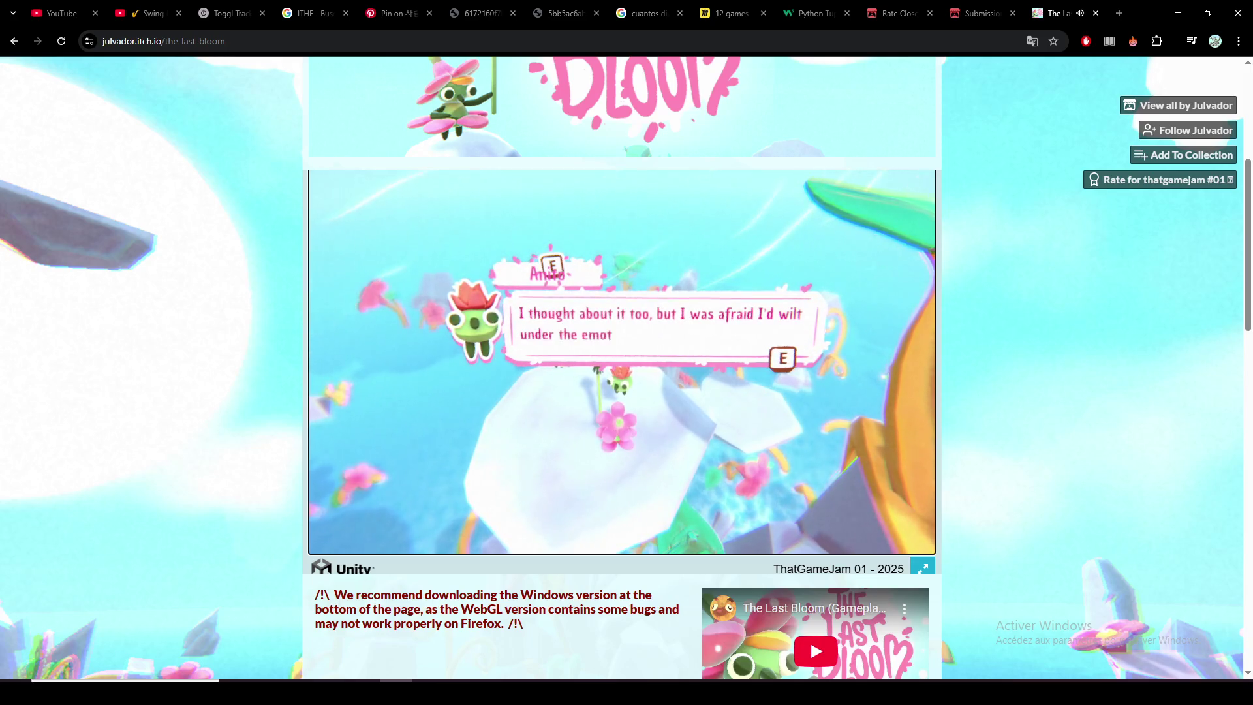
key(e)
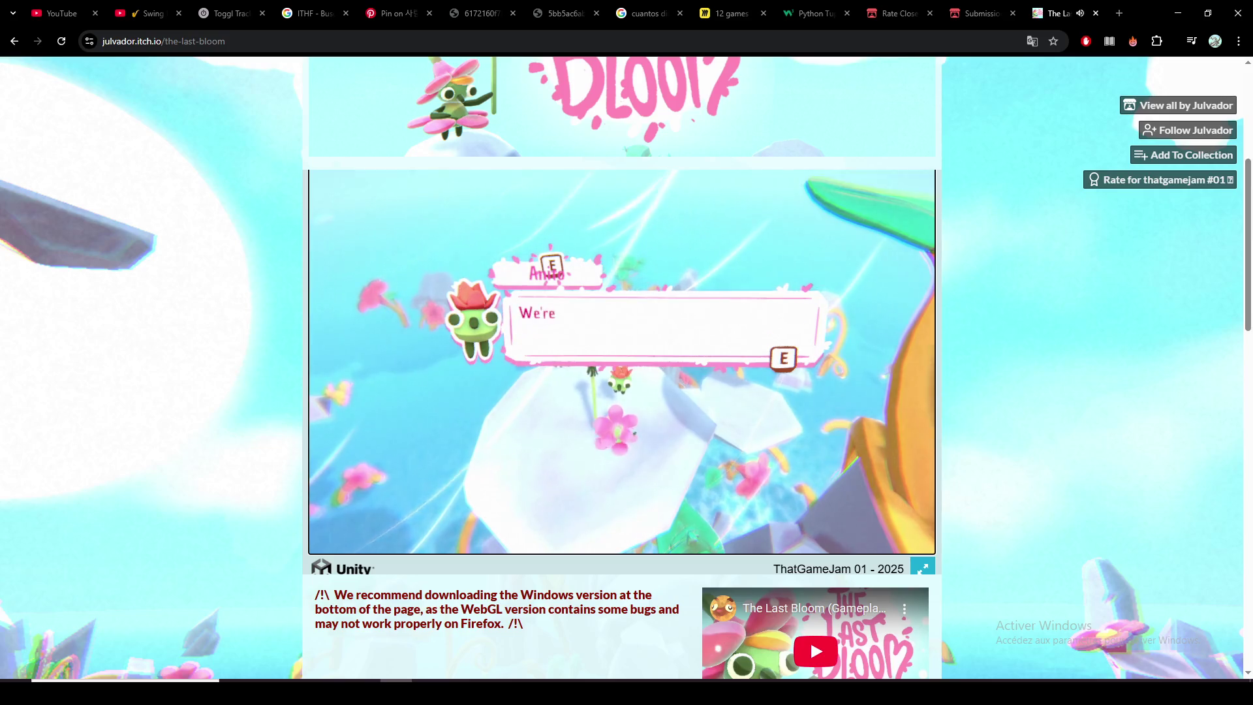
key(e)
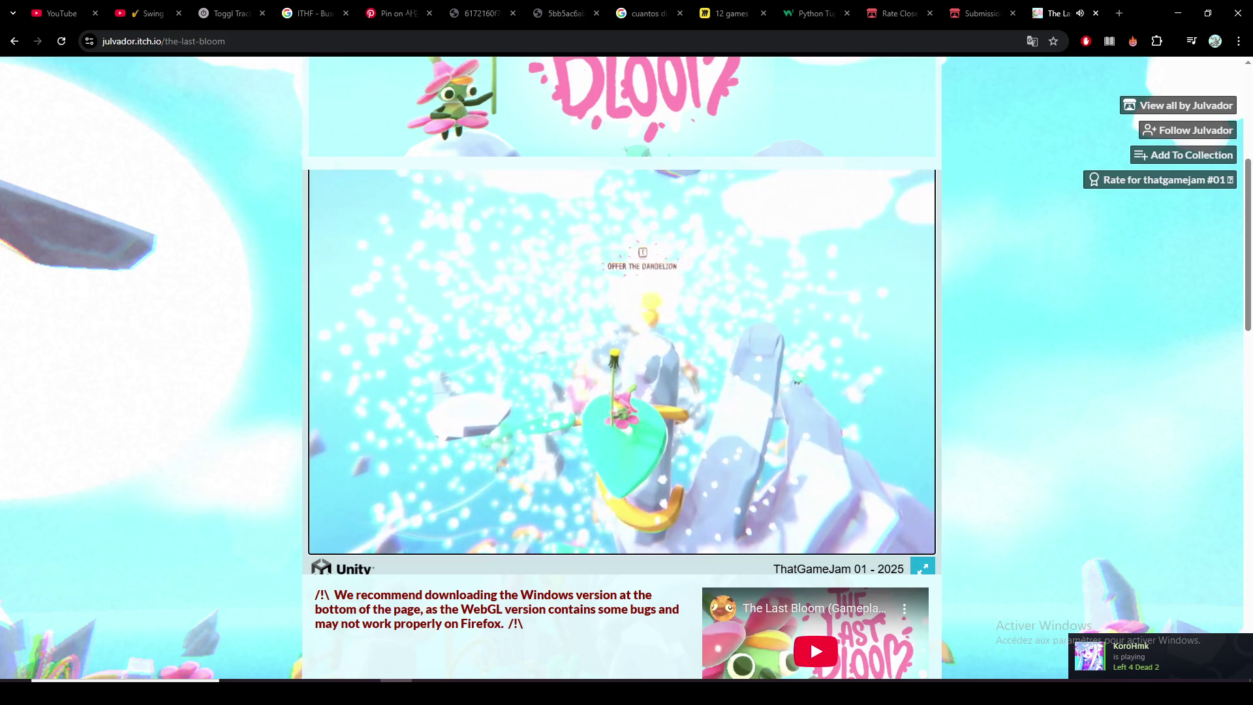
Step: Offer the dandelion to Mother at the shrine prompt
key(e)
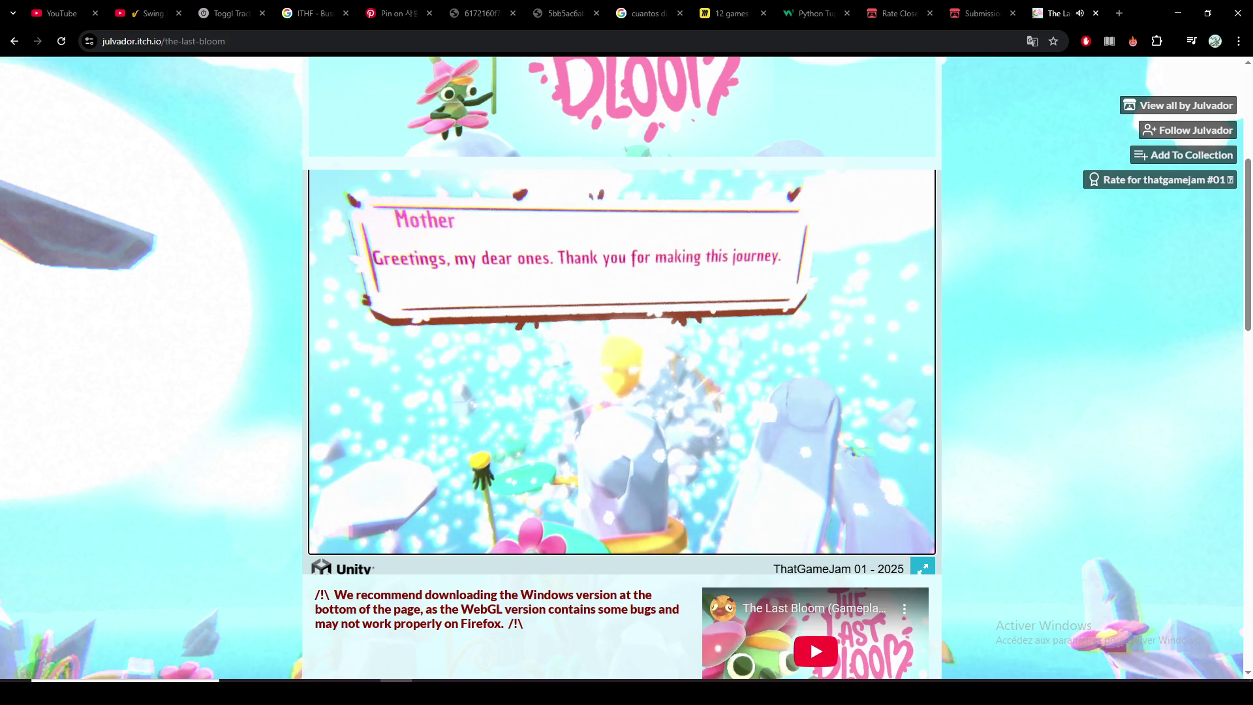
Step: Advance through Mother's dialogue to the credits, then return to the title menu
key(space)
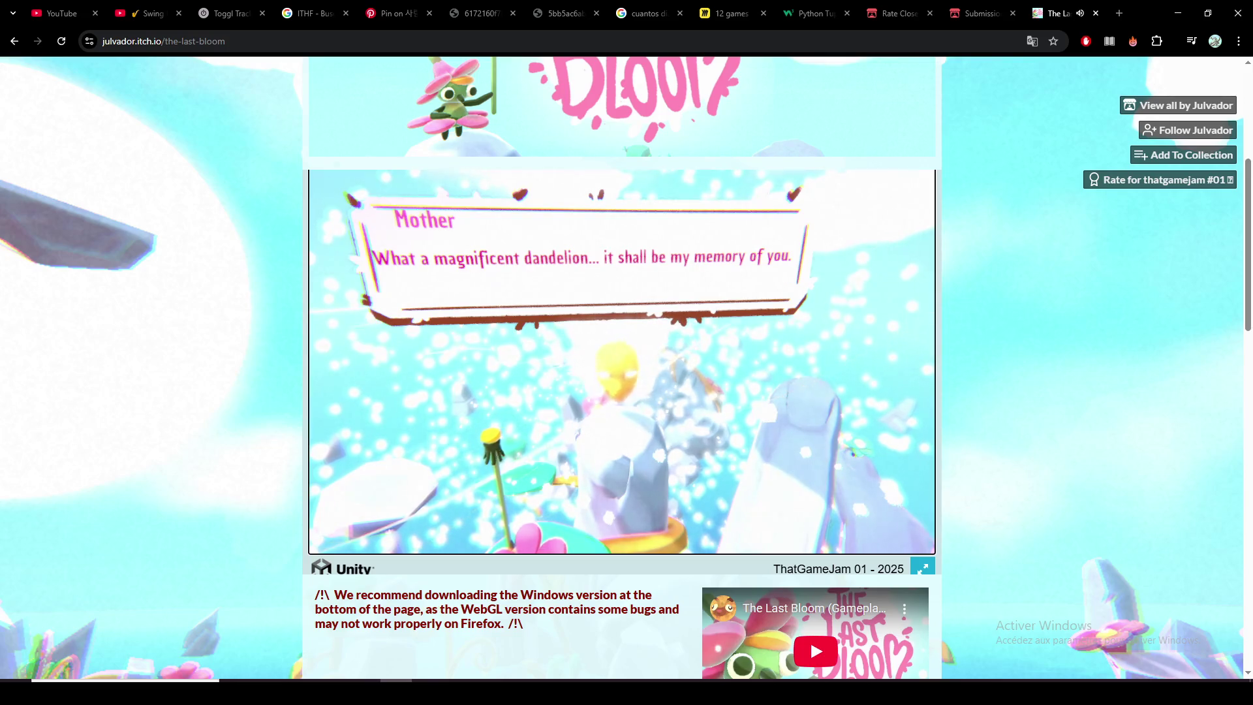
key(space)
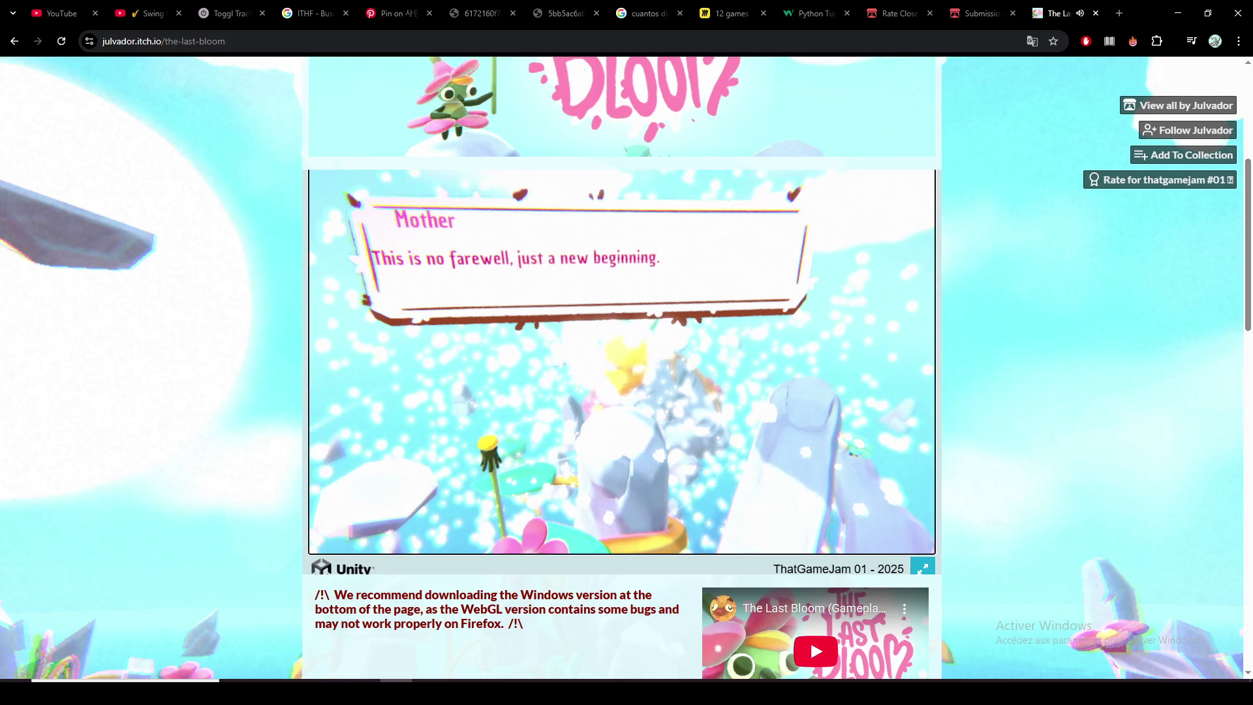
key(space)
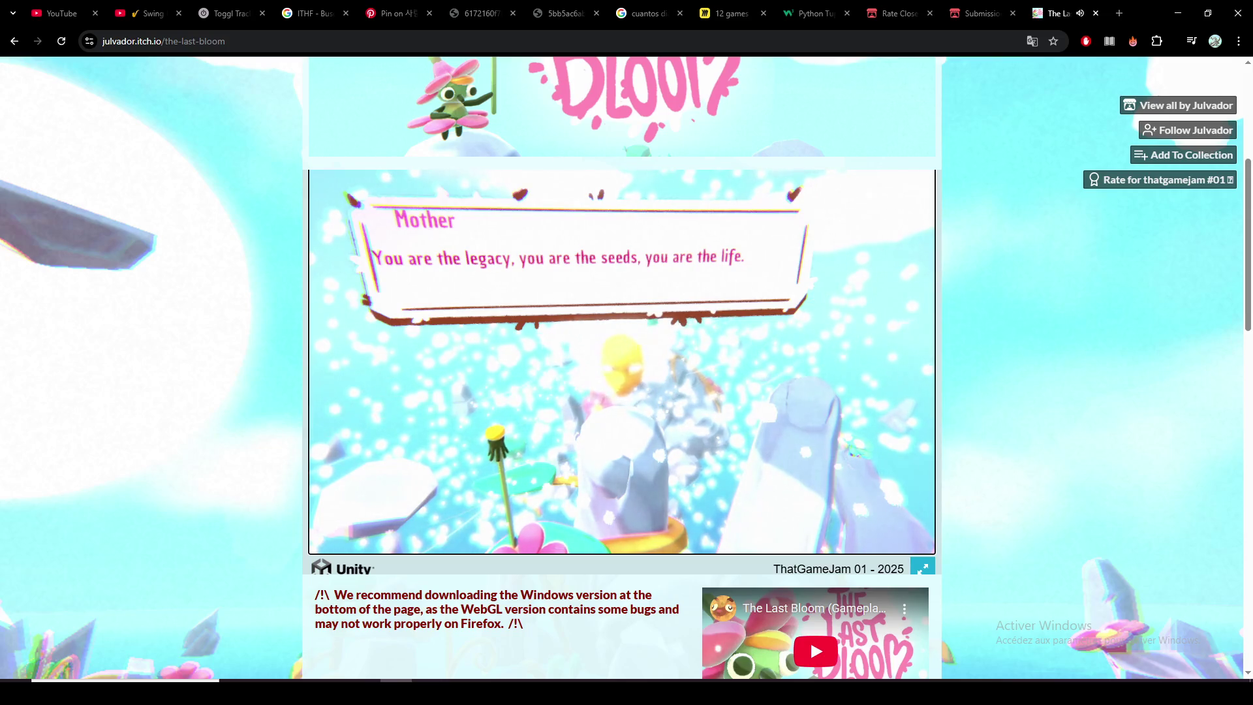
key(space)
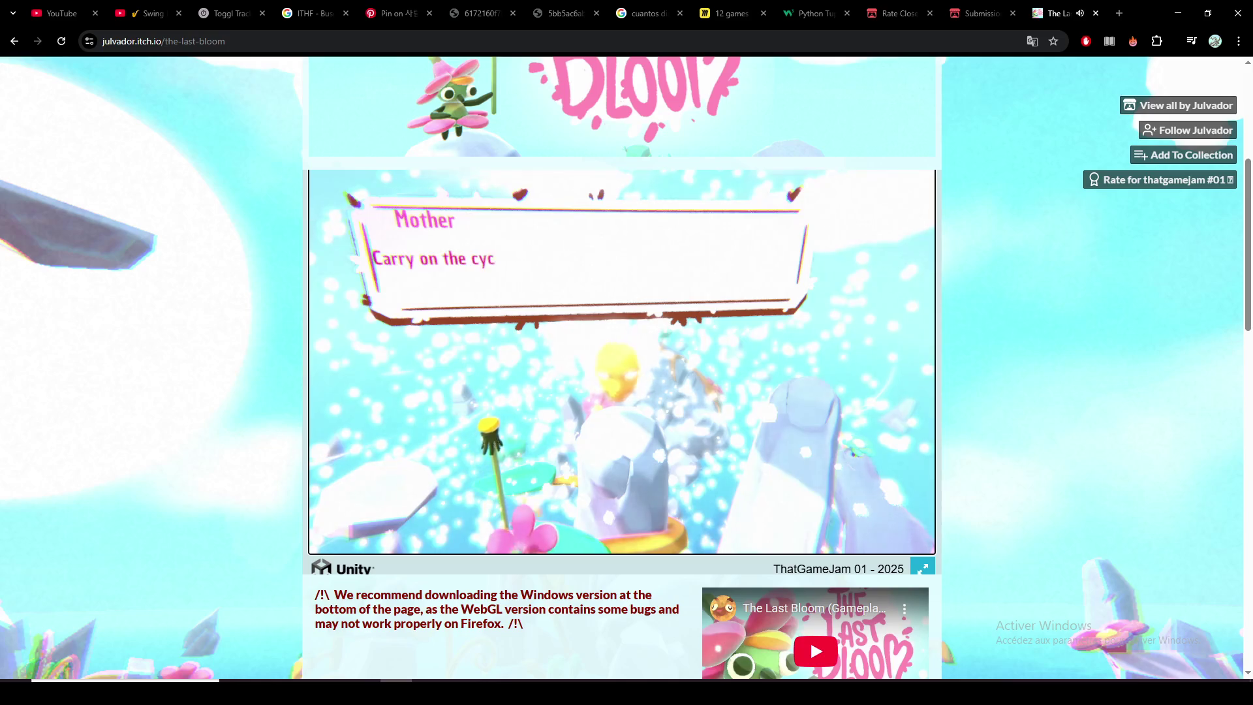
key(space)
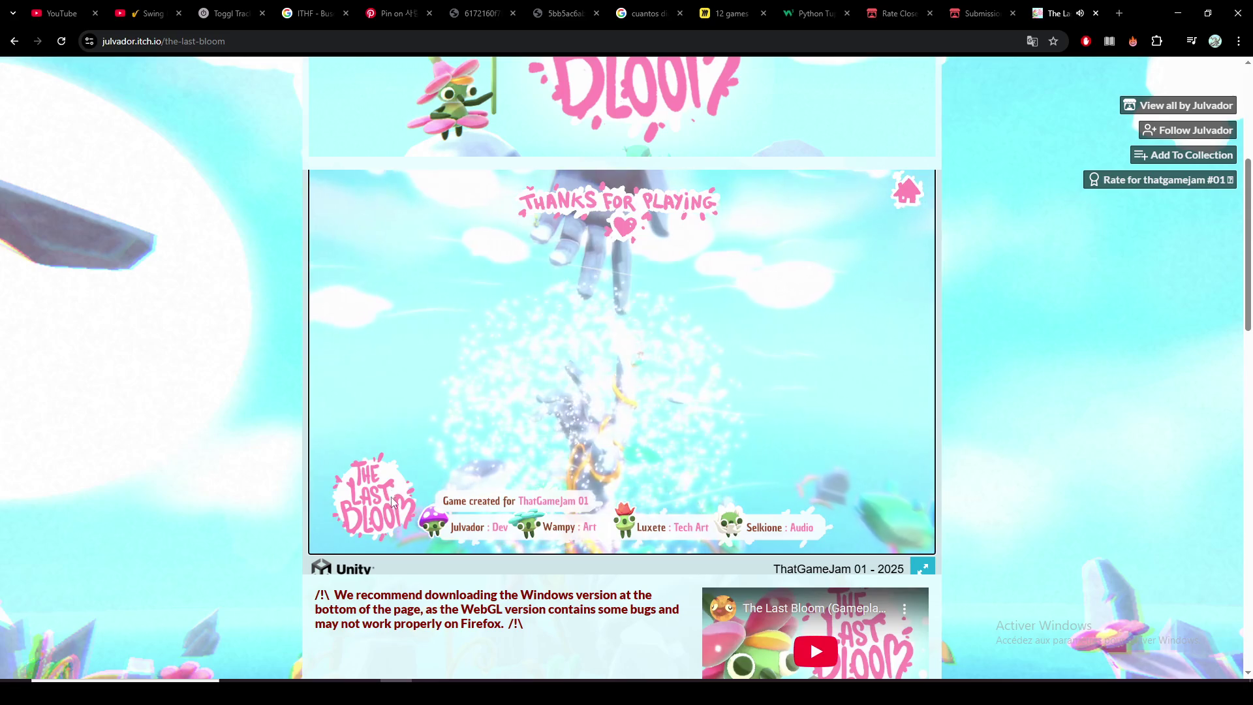
click(906, 190)
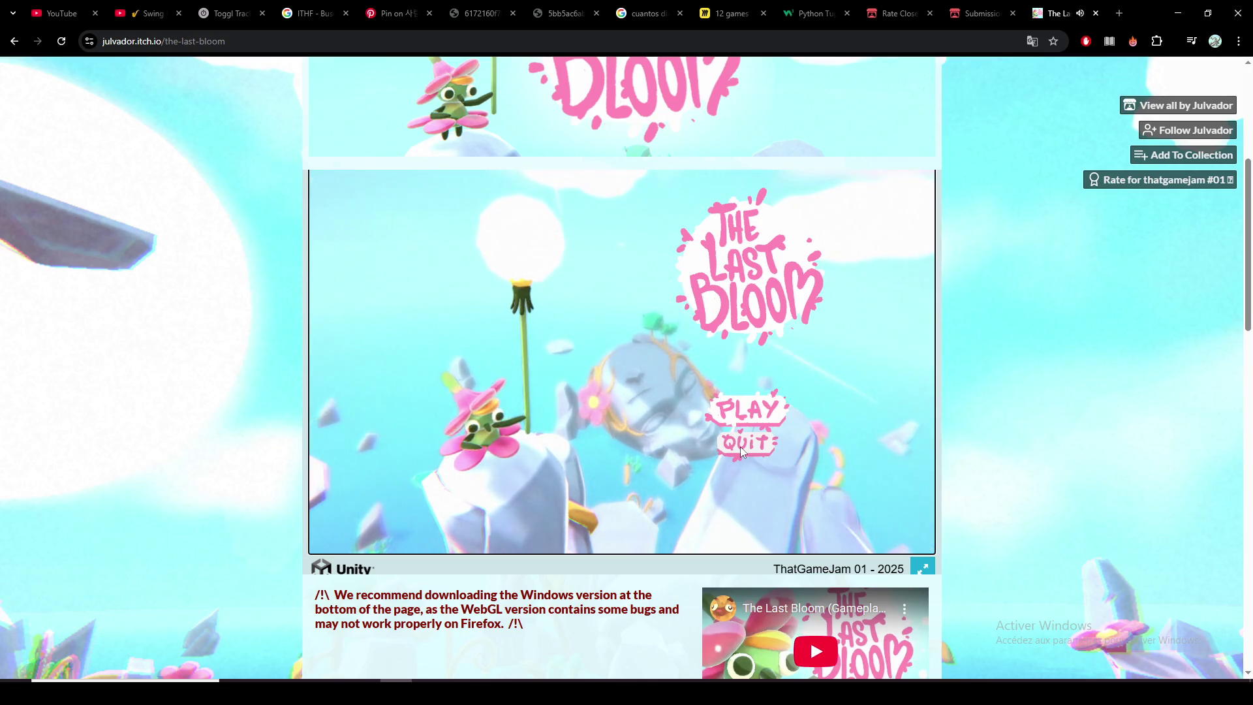
Step: Scroll The Last Bloom's page down through description, controls, download and comments, then back up
scroll(1037, 434, down, 2)
scroll(1036, 433, down, 3)
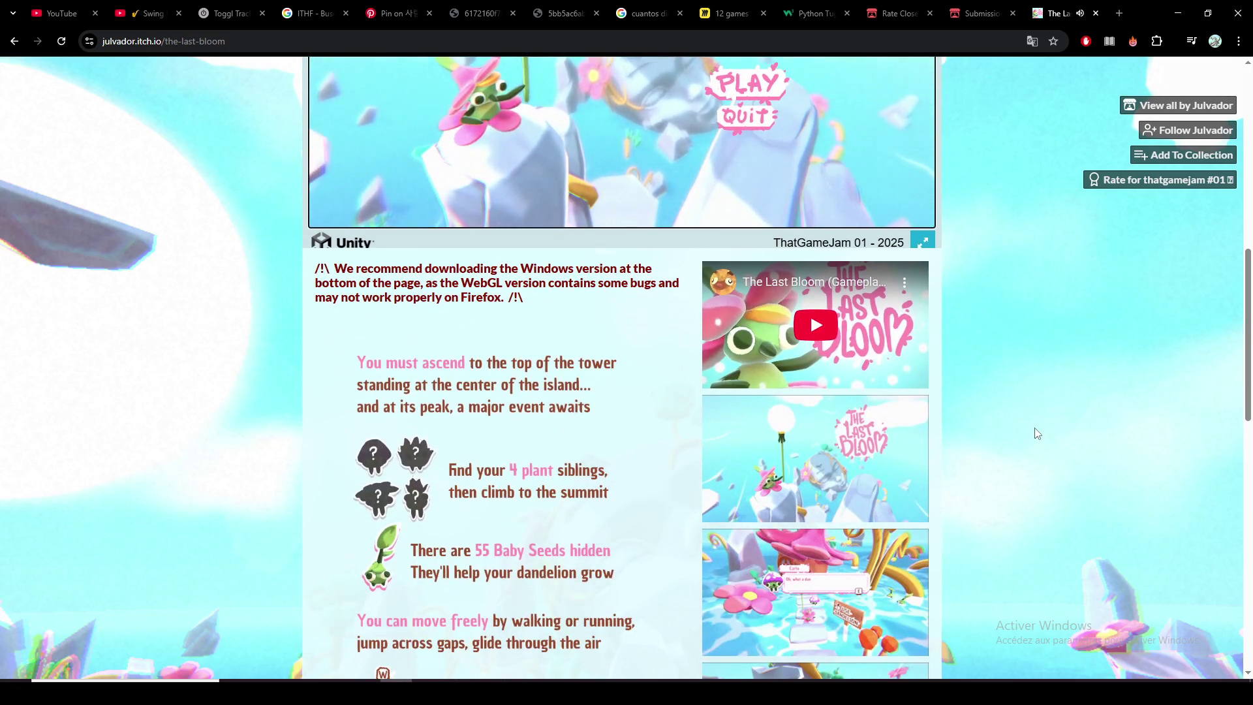
scroll(1037, 434, down, 1)
scroll(1037, 434, down, 1)
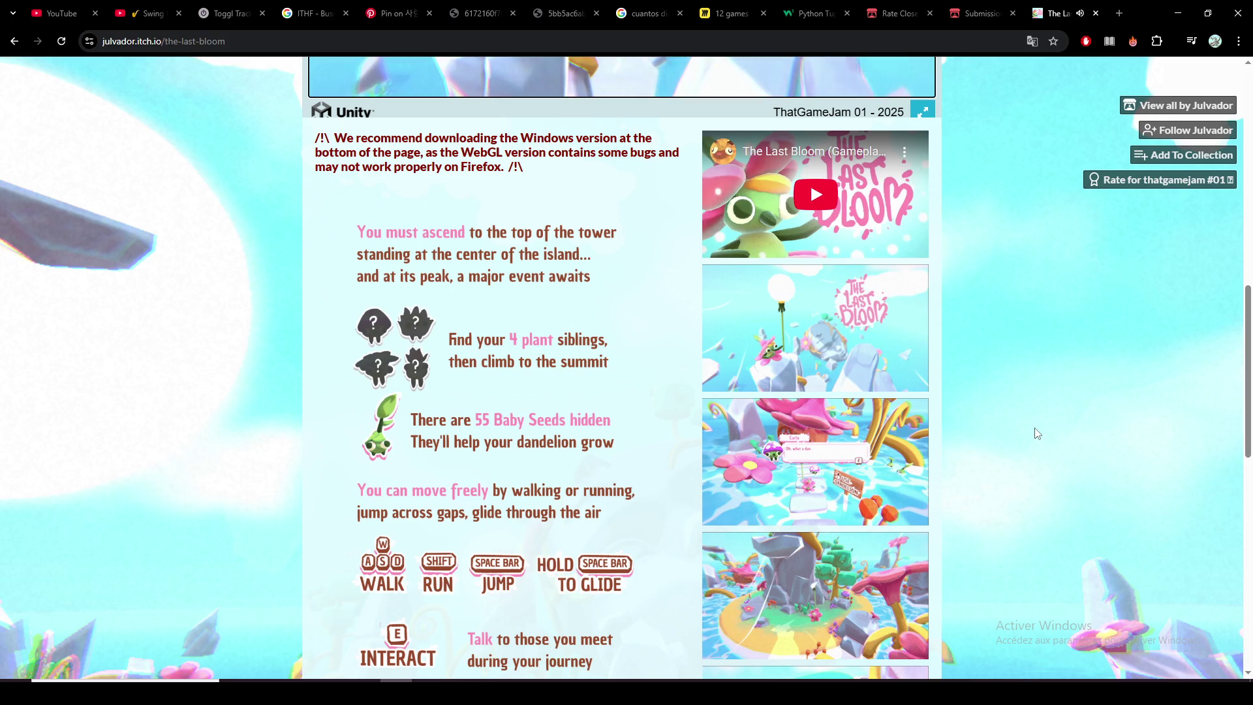
scroll(1037, 433, down, 2)
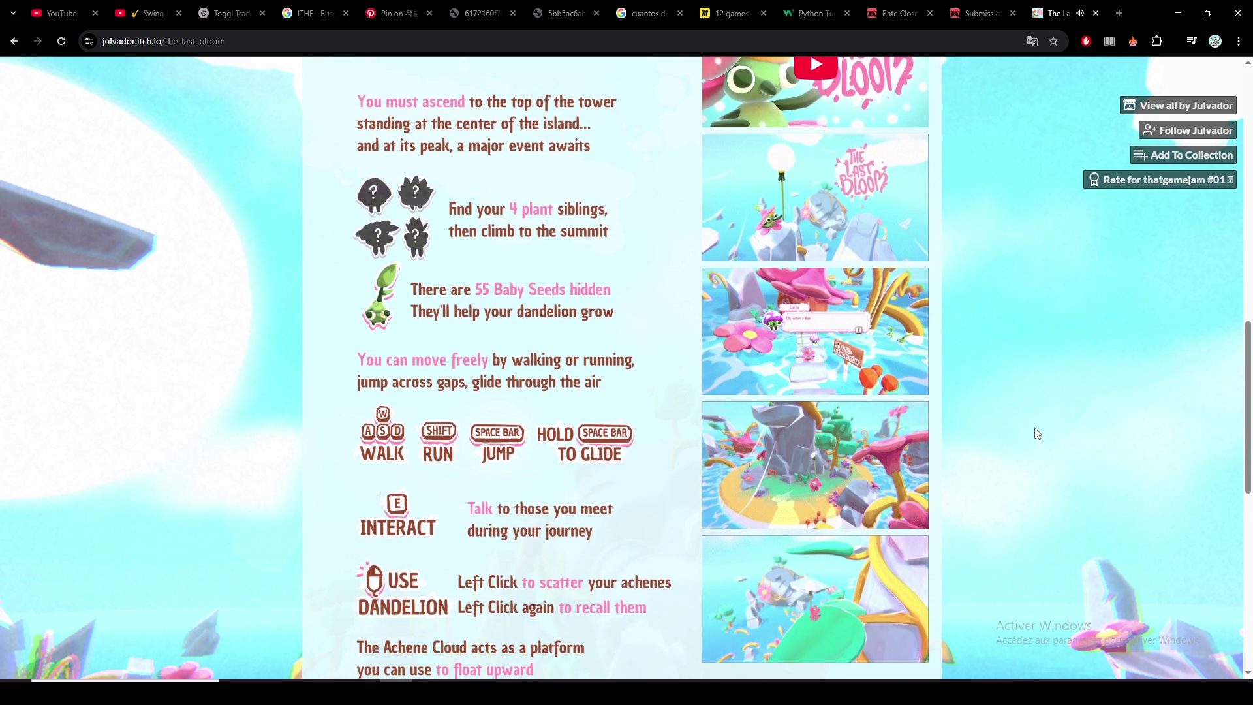
scroll(1037, 433, down, 1)
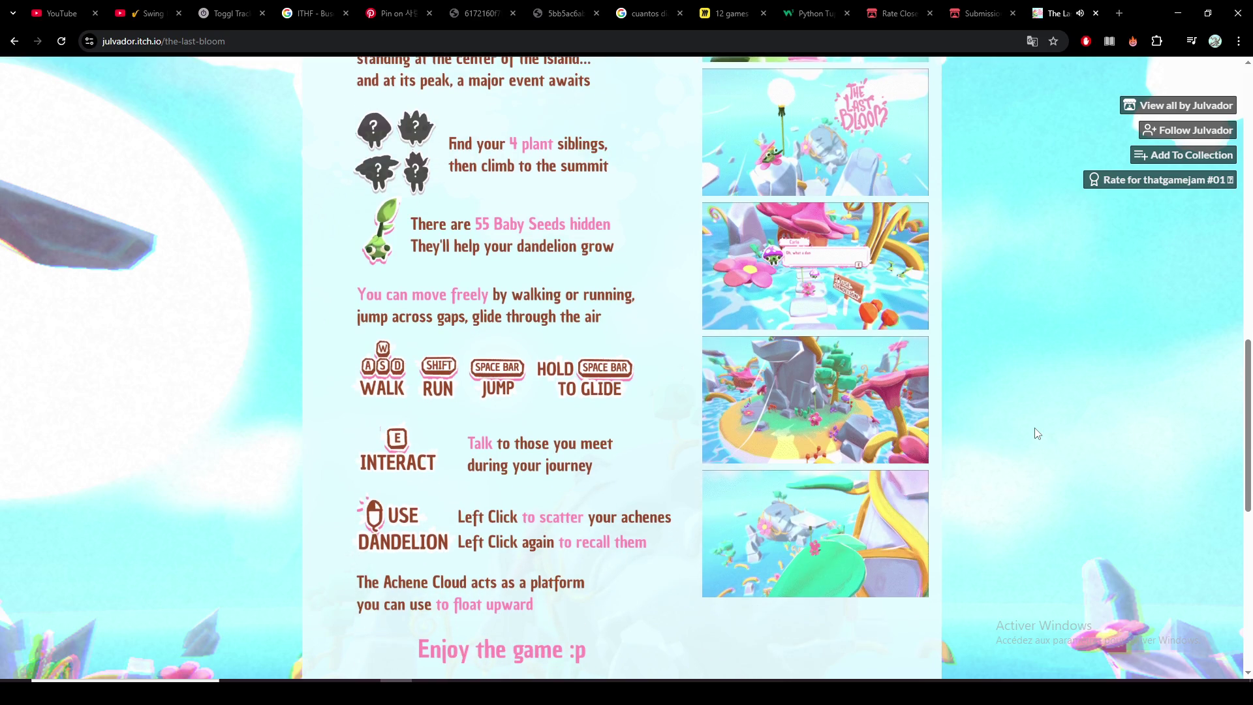
scroll(1037, 433, down, 2)
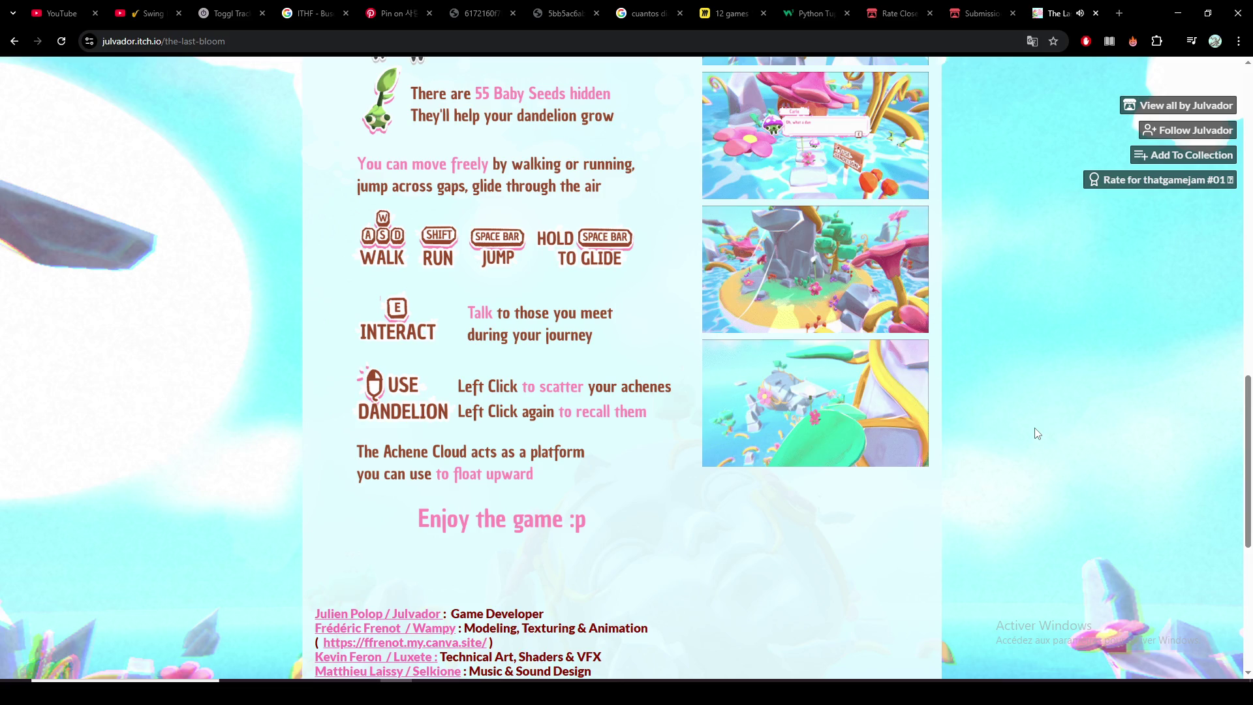
scroll(1031, 427, down, 7)
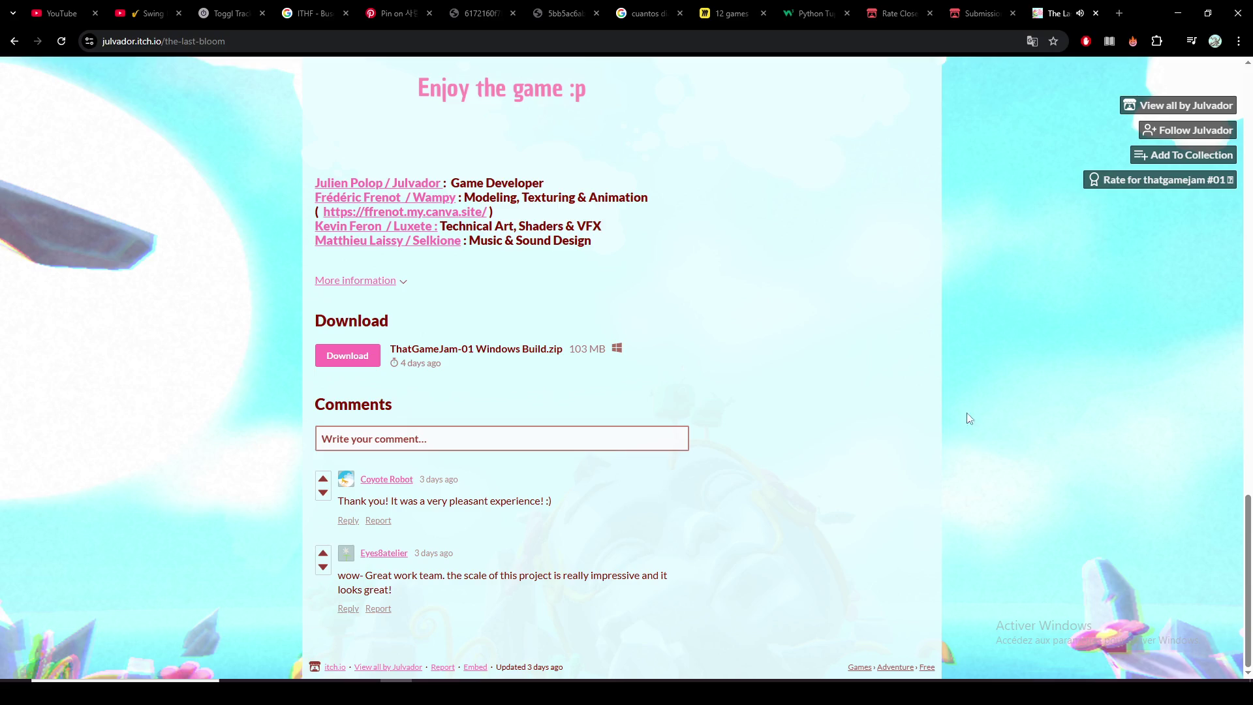
scroll(861, 433, up, 20)
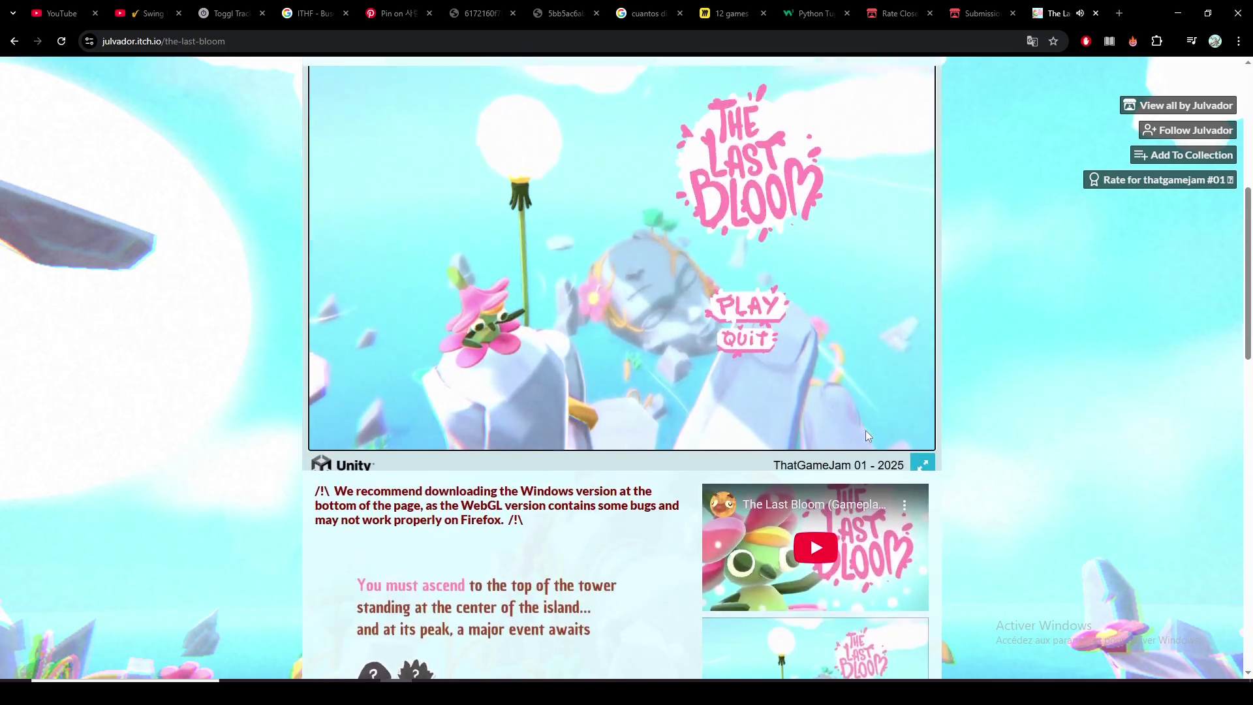
scroll(868, 436, up, 2)
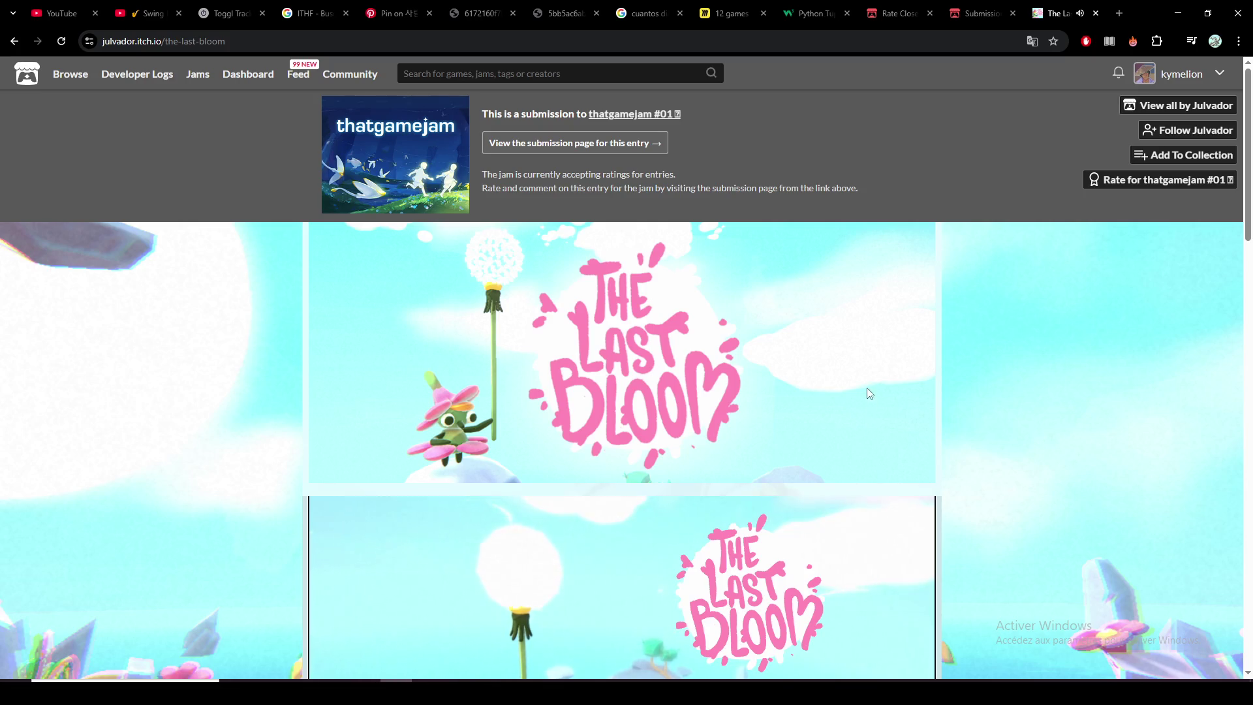
Step: Close The Last Bloom tab, skim the thatgamejam #01 submissions, and return to Godot's 3D view
click(1096, 13)
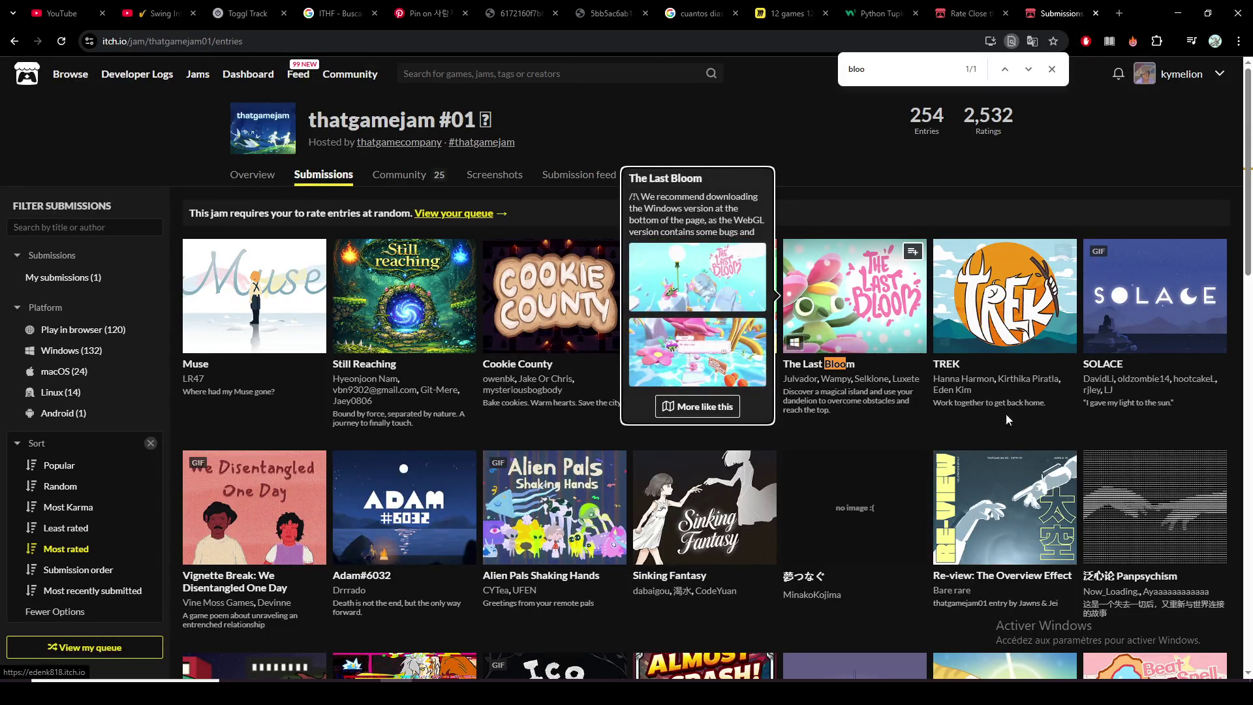
scroll(963, 416, down, 1)
scroll(959, 408, down, 2)
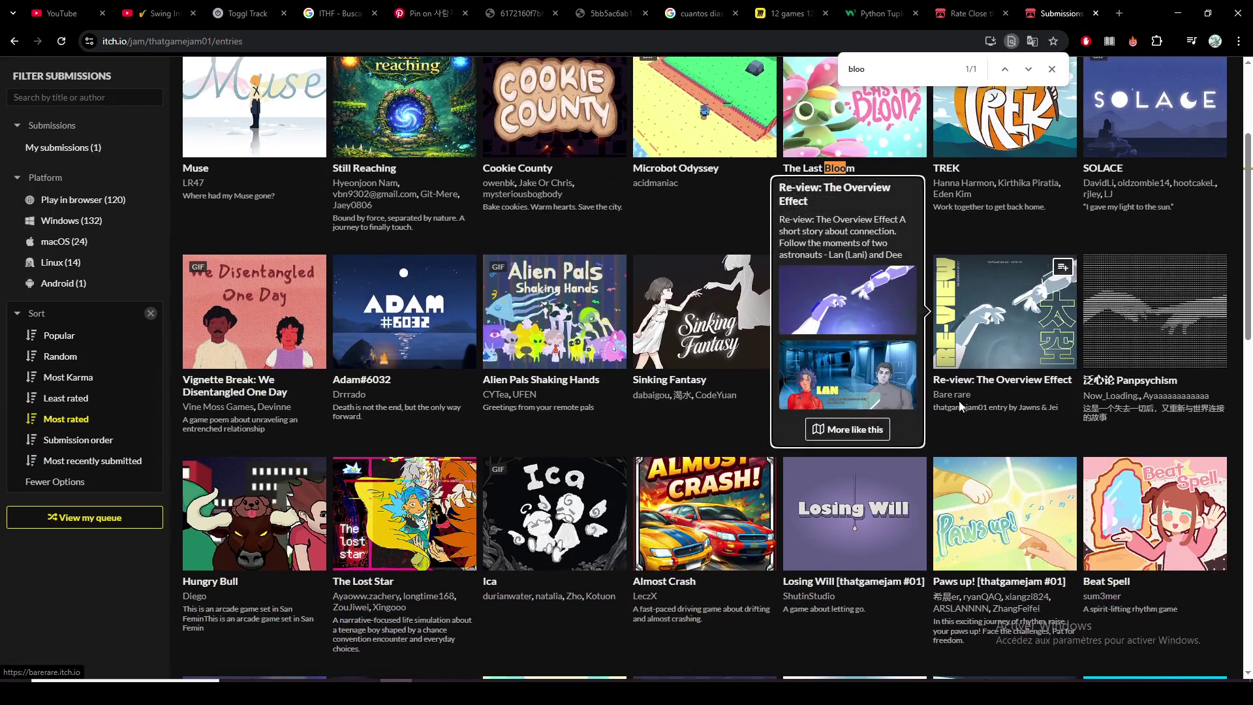
scroll(641, 555, up, 3)
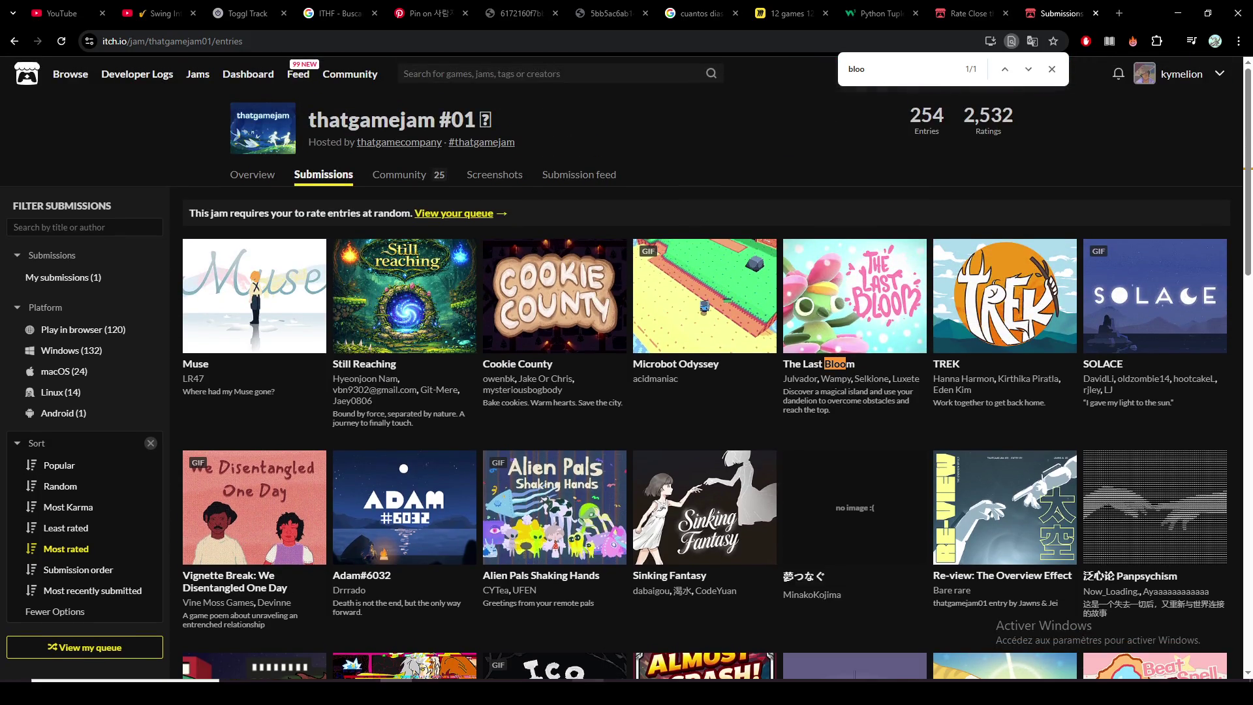
key(alt+Tab)
click(564, 31)
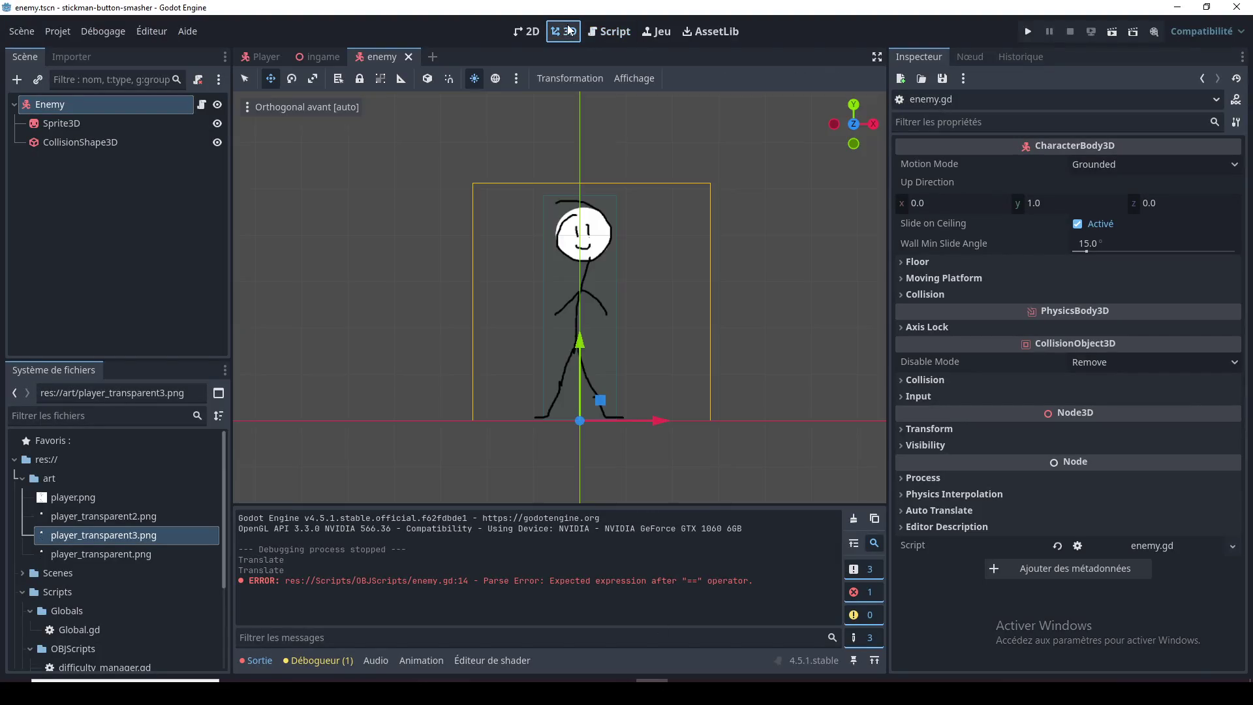
Step: Show the ingame scene with the Player and Enemy stickmen, then bring Git Bash forward
click(291, 64)
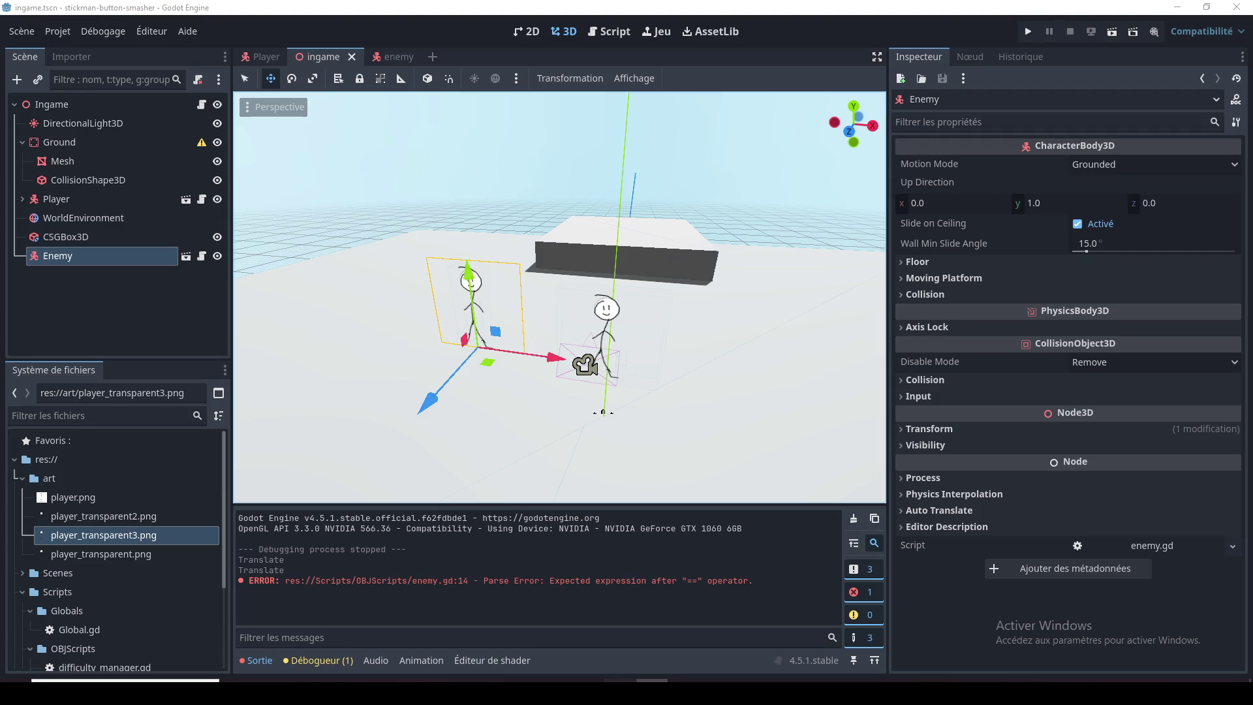
key(alt+Tab)
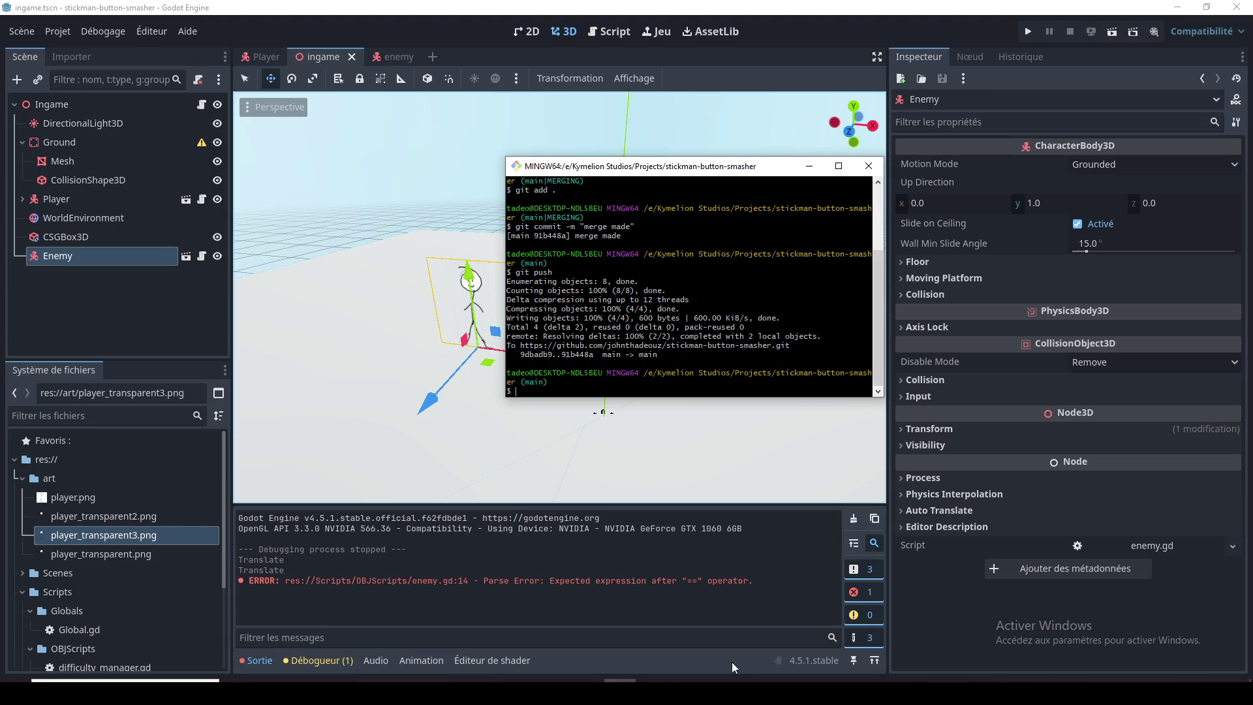
Step: Stage all changes with git add . and commit 'preparing for adding combat system', then close Git Bash
text(it add .)
key(Return)
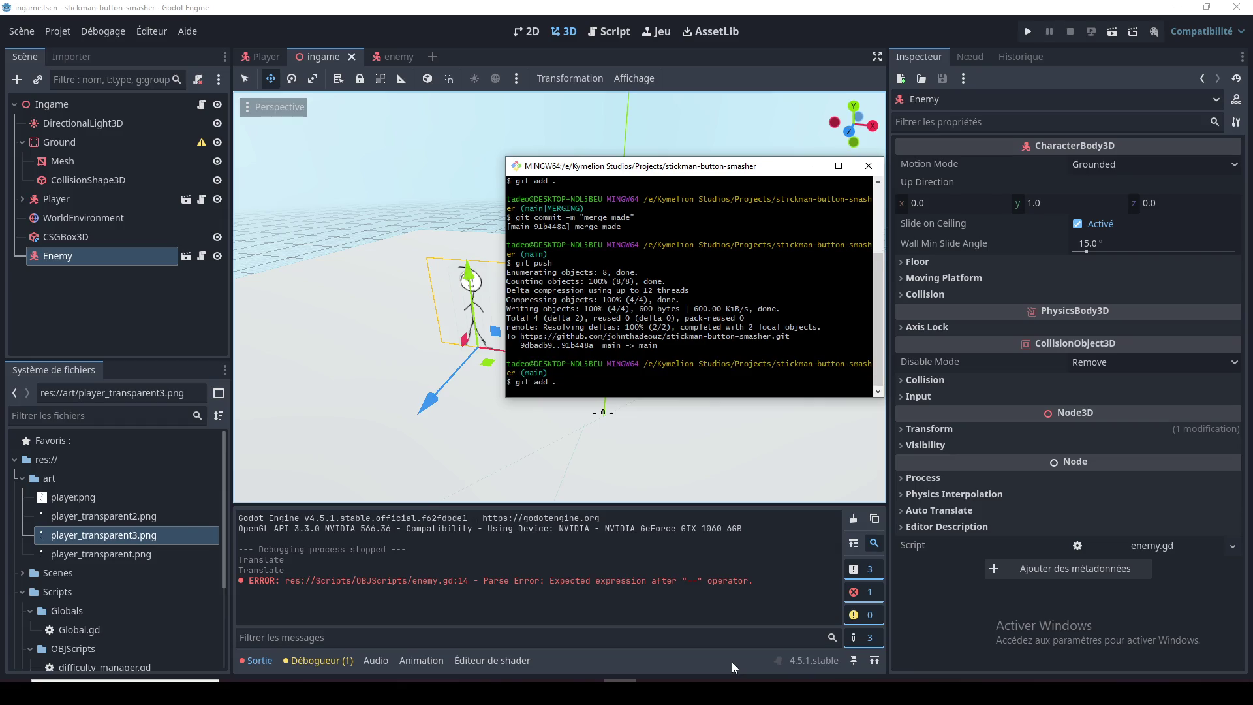
text(git)
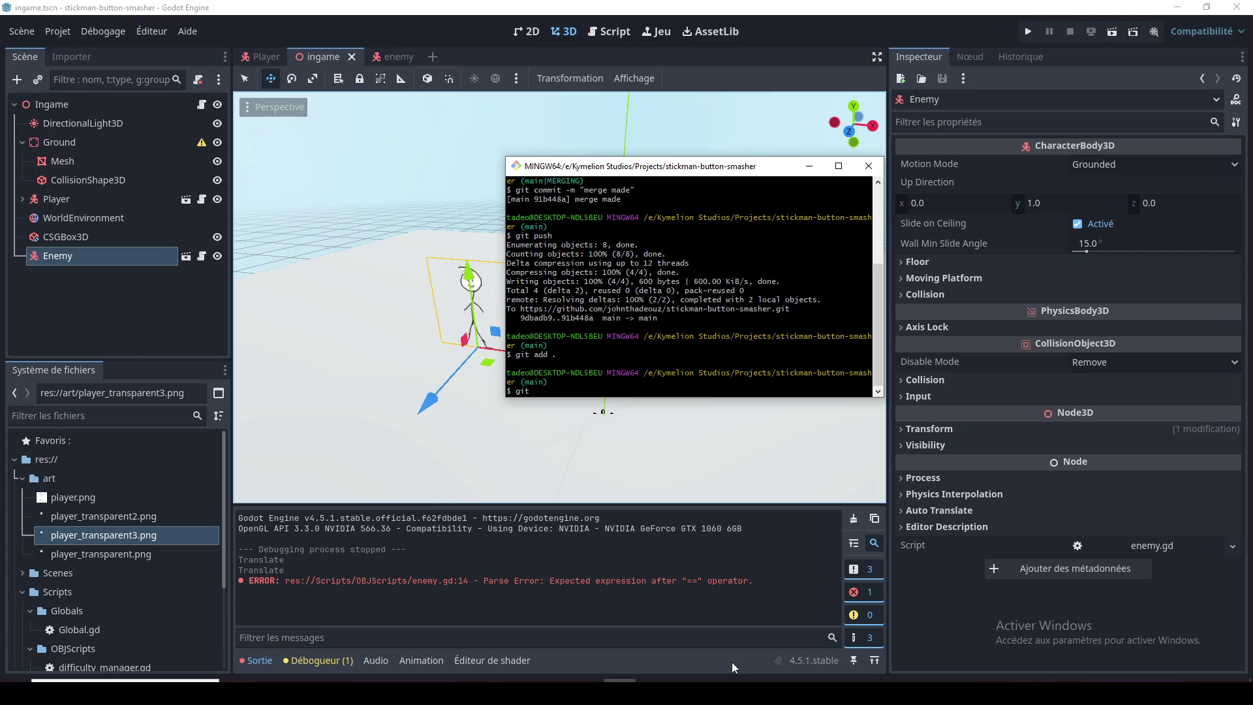
text( commet)
key(BackSpace)
key(BackSpace)
key(BackSpace)
text(it -m "")
text(preparing fo)
text(adding state mac)
key(BackSpace)
key(BackSpace)
key(BackSpace)
text(combat system)
key(Return)
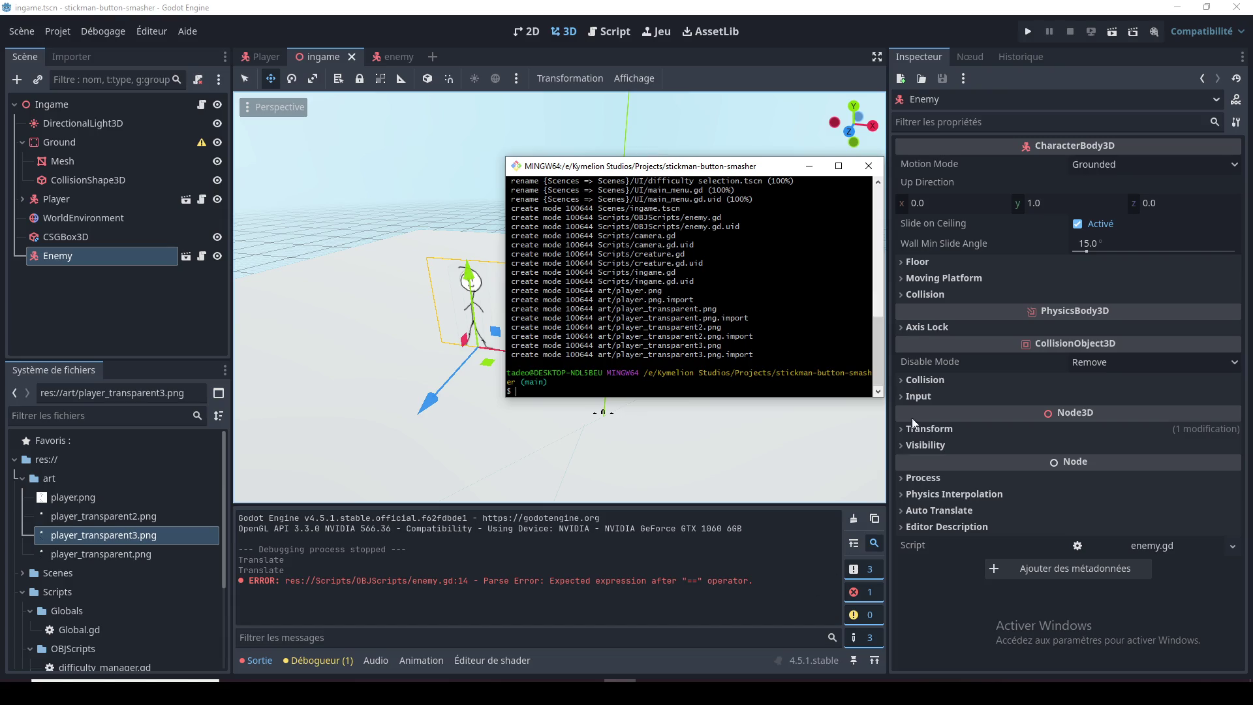
click(867, 166)
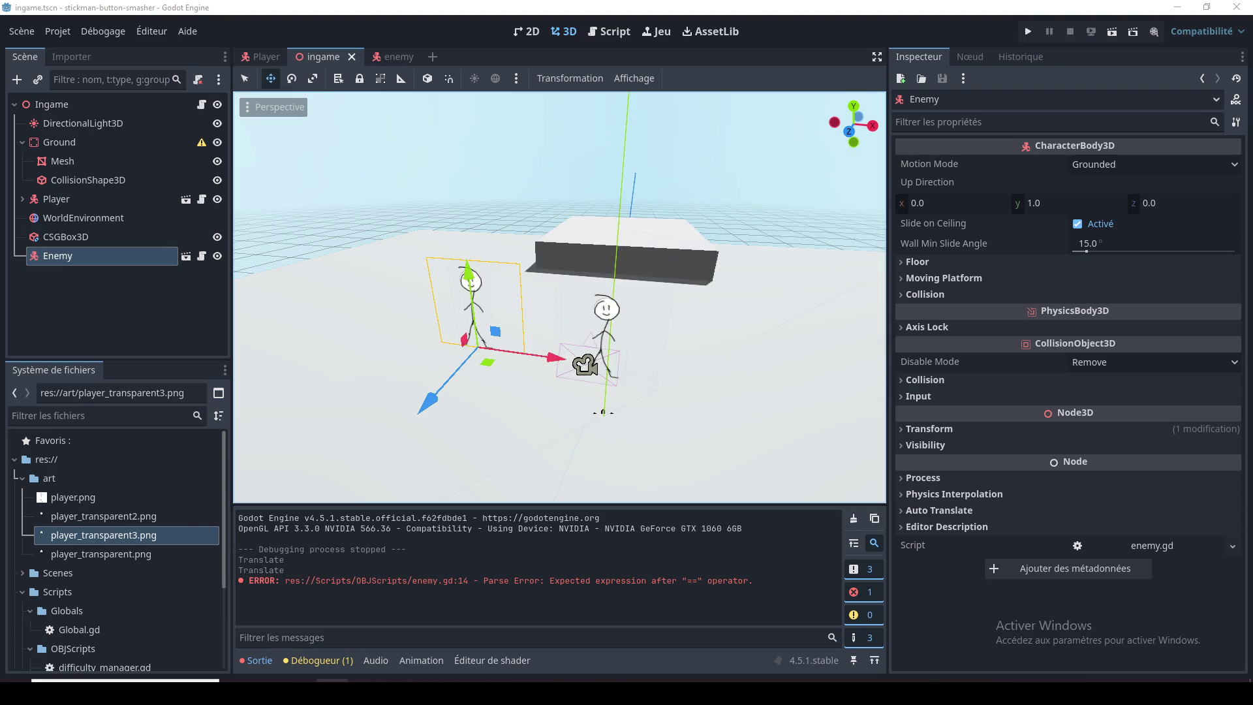
Step: Open a Git Bash terminal in the stickman-button-smasher folder under Projects
mouse_move(268, 679)
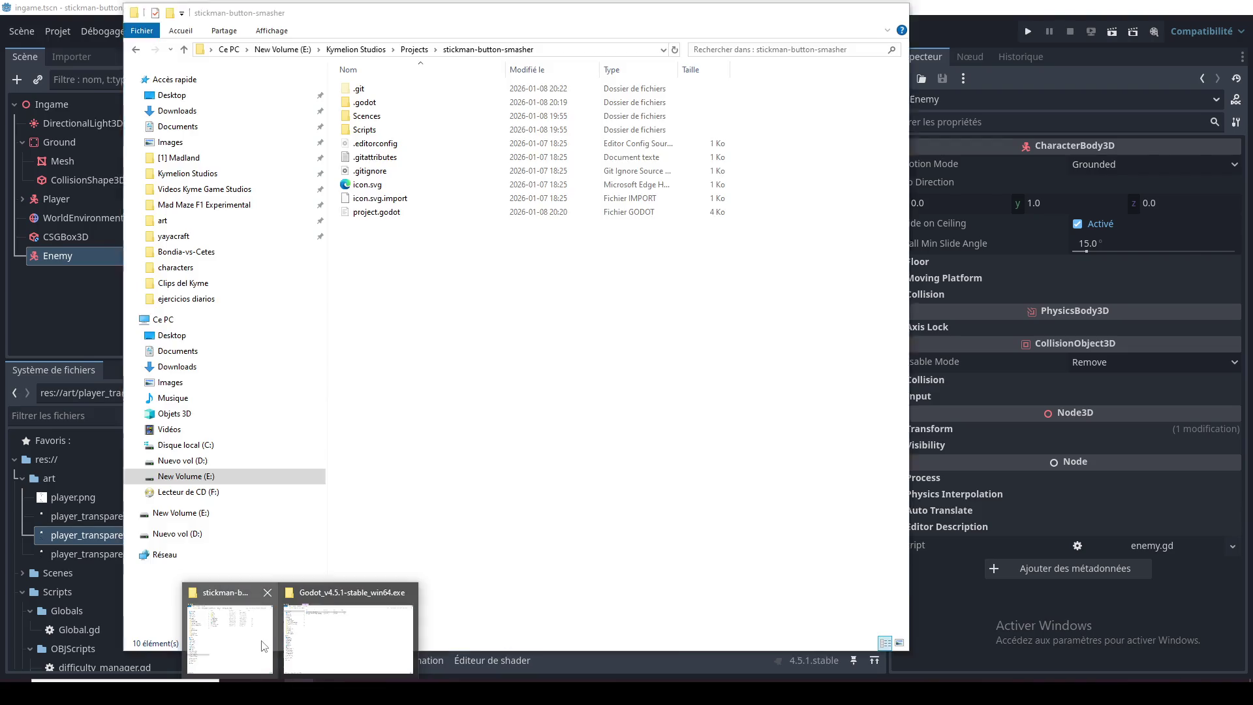
click(264, 646)
click(413, 49)
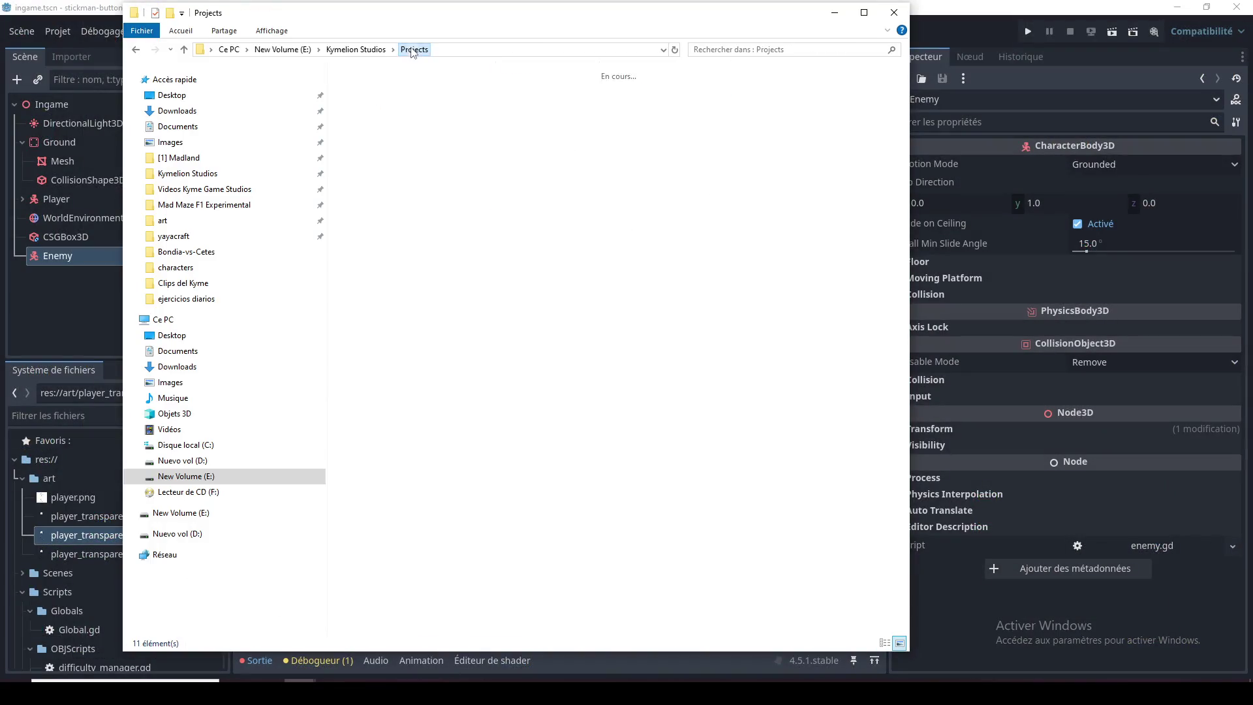
right_click(855, 220)
click(933, 300)
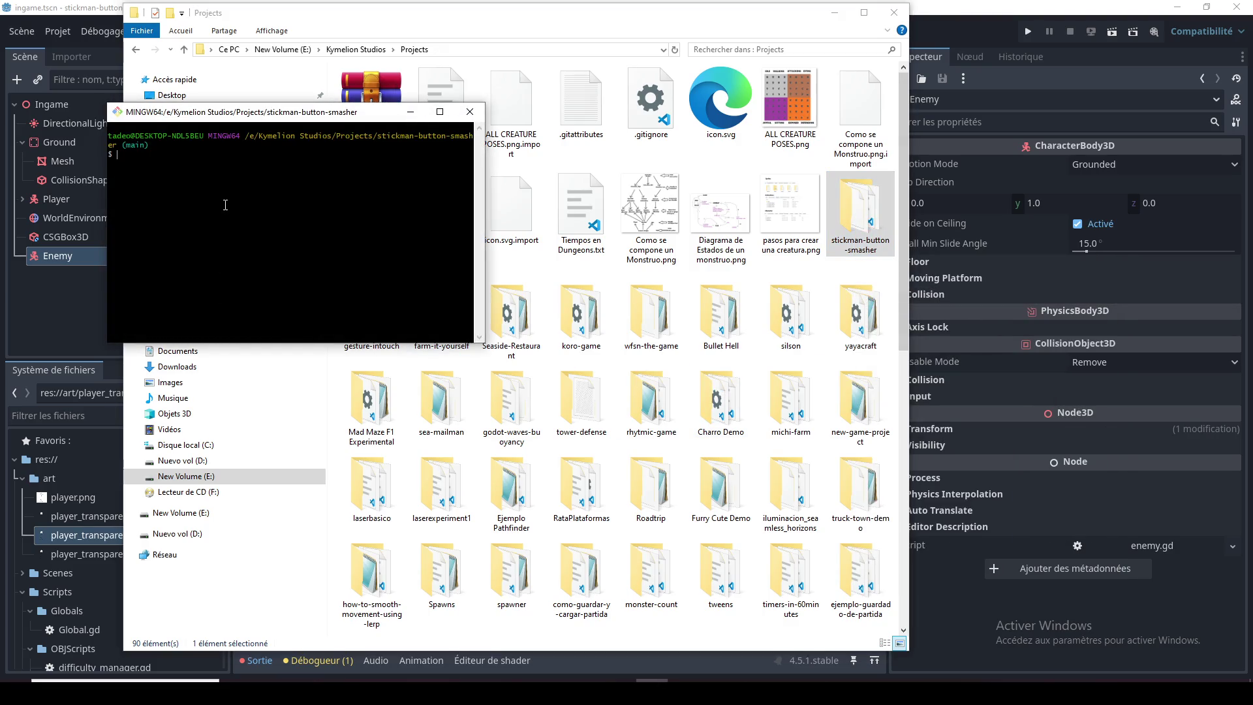
Step: Run git push to send the commit to GitHub's main branch, then return to Godot
text(git push)
key(Return)
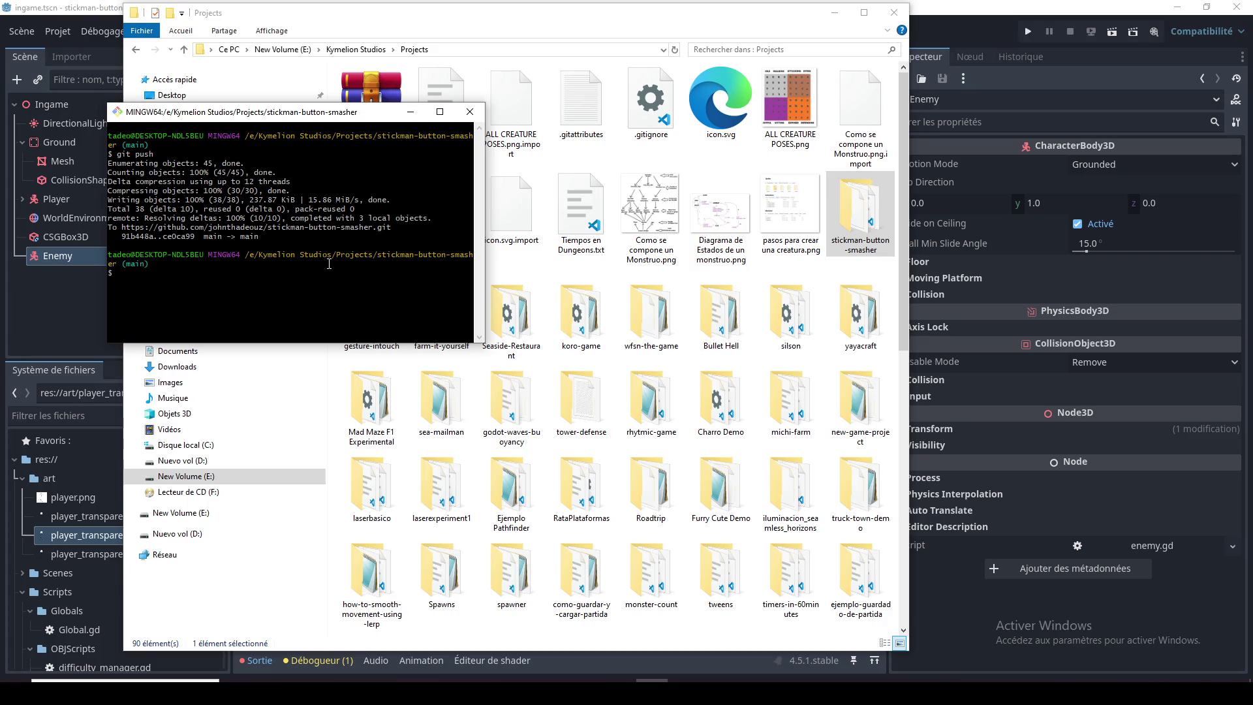
click(1069, 3)
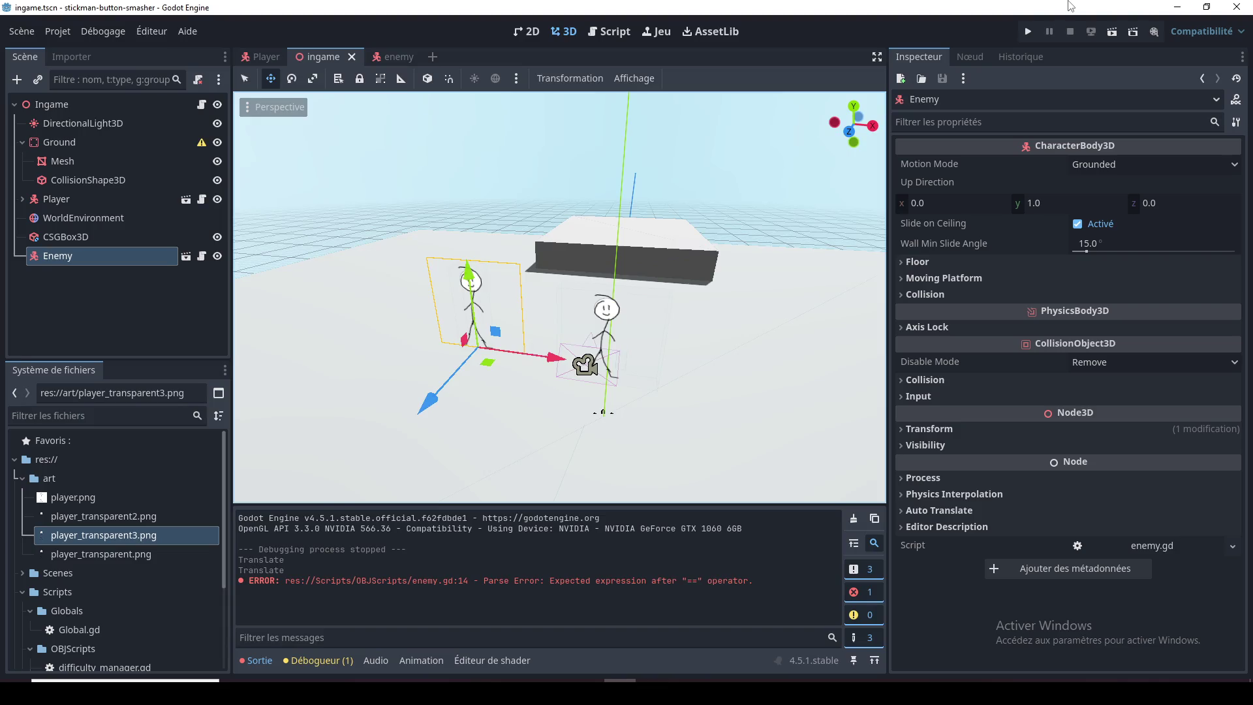